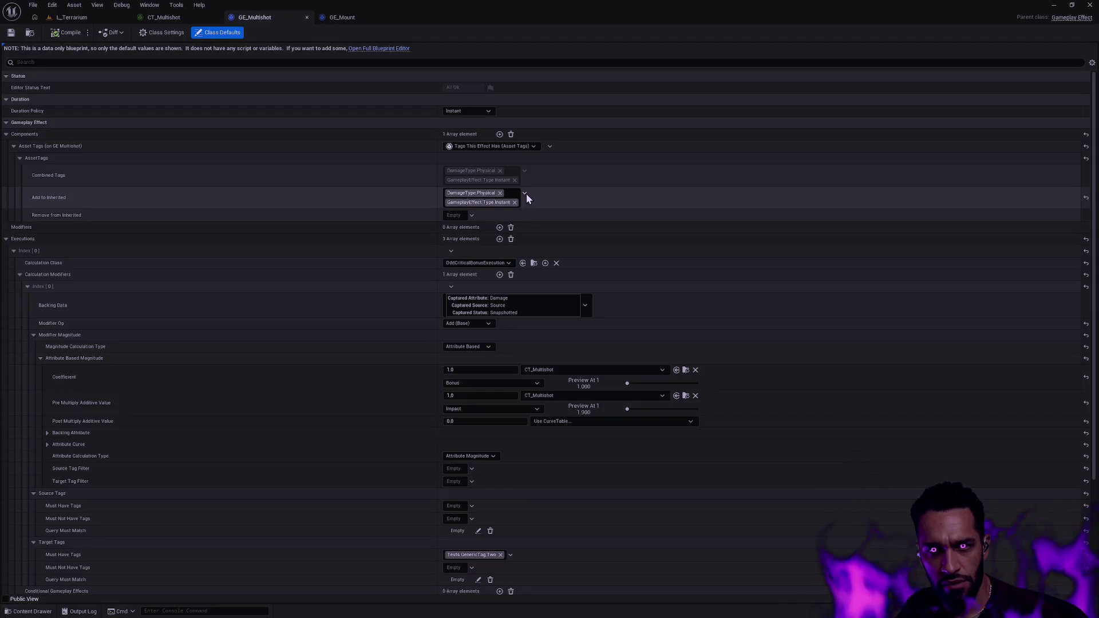
Add the GameplayEffect.Ability.Physical.Multishot asset tag to GE_Multishot, save it, and return to L_Terrarium
click(525, 194)
text(tytpe p)
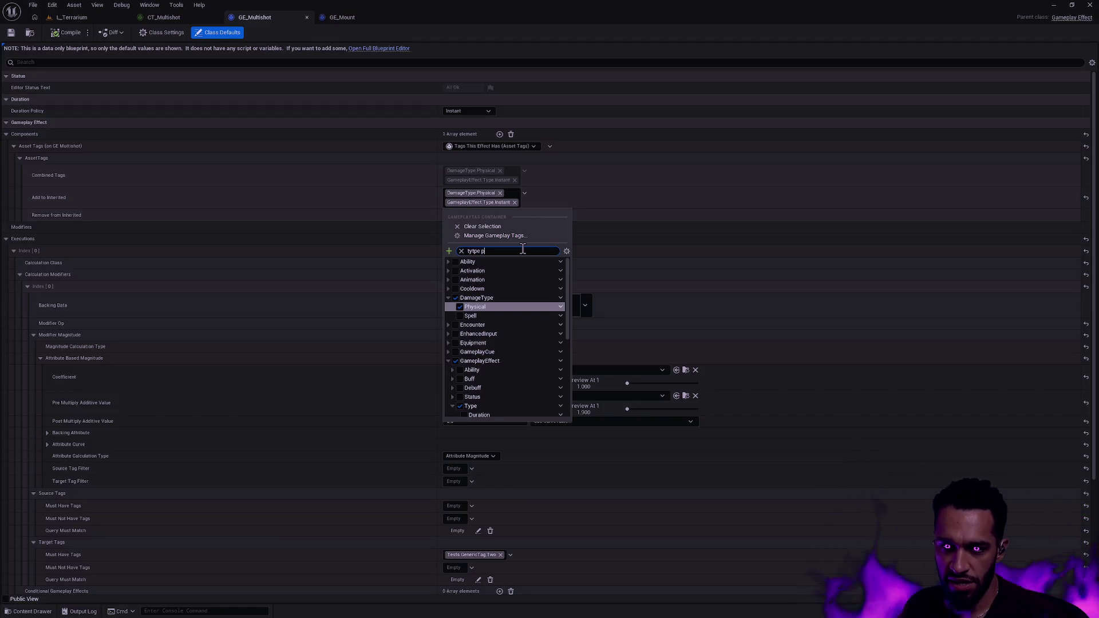
key(ctrl+a)
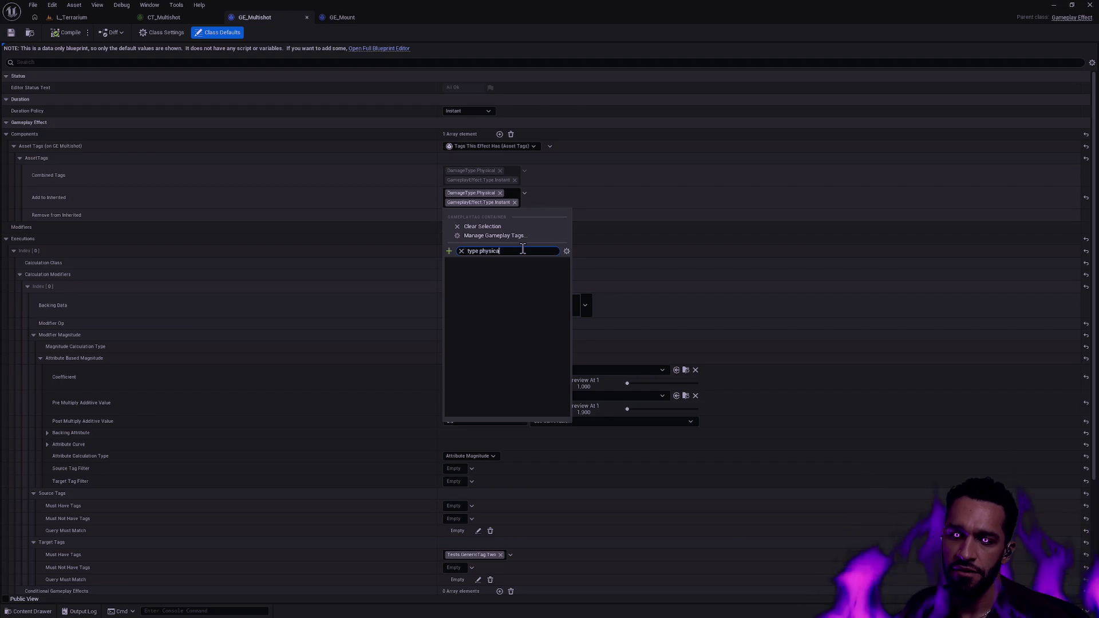
click(610, 215)
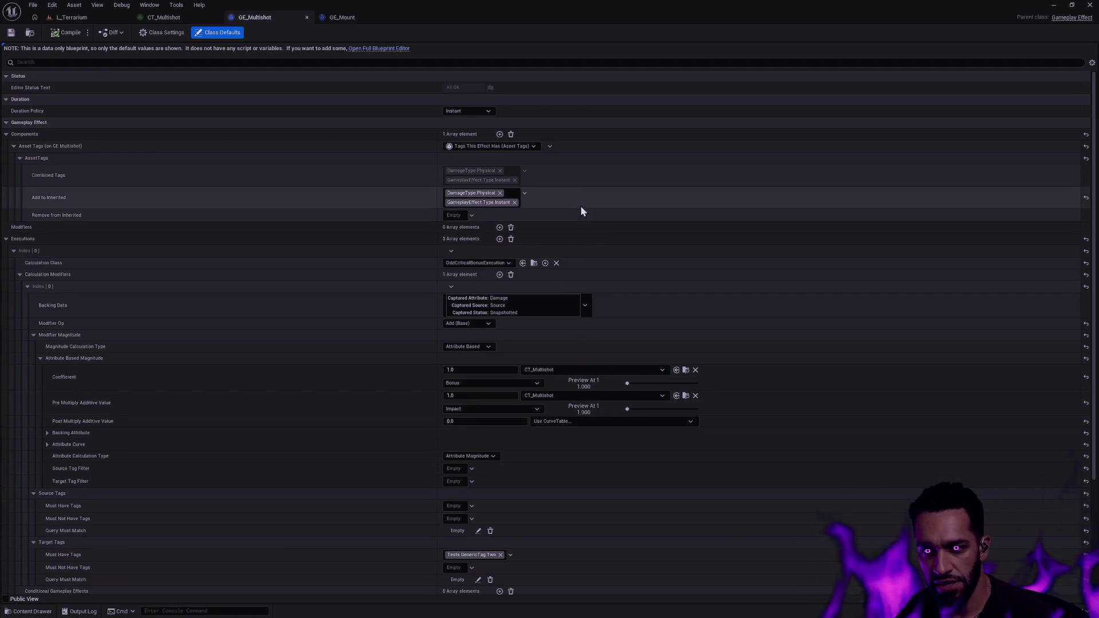
click(524, 194)
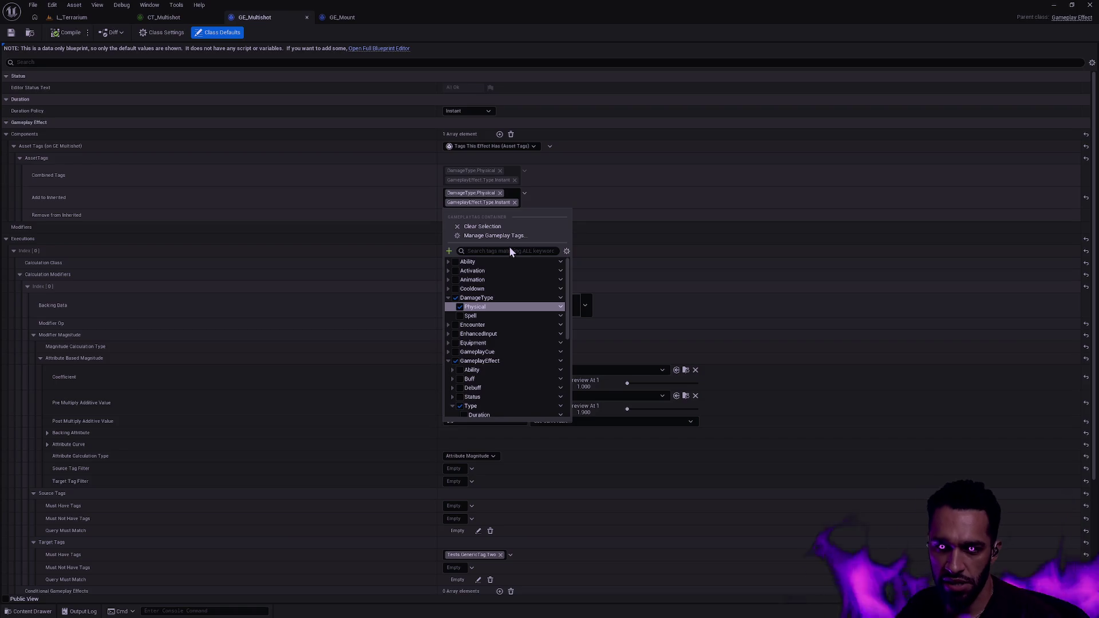
click(517, 252)
text(effect.multis)
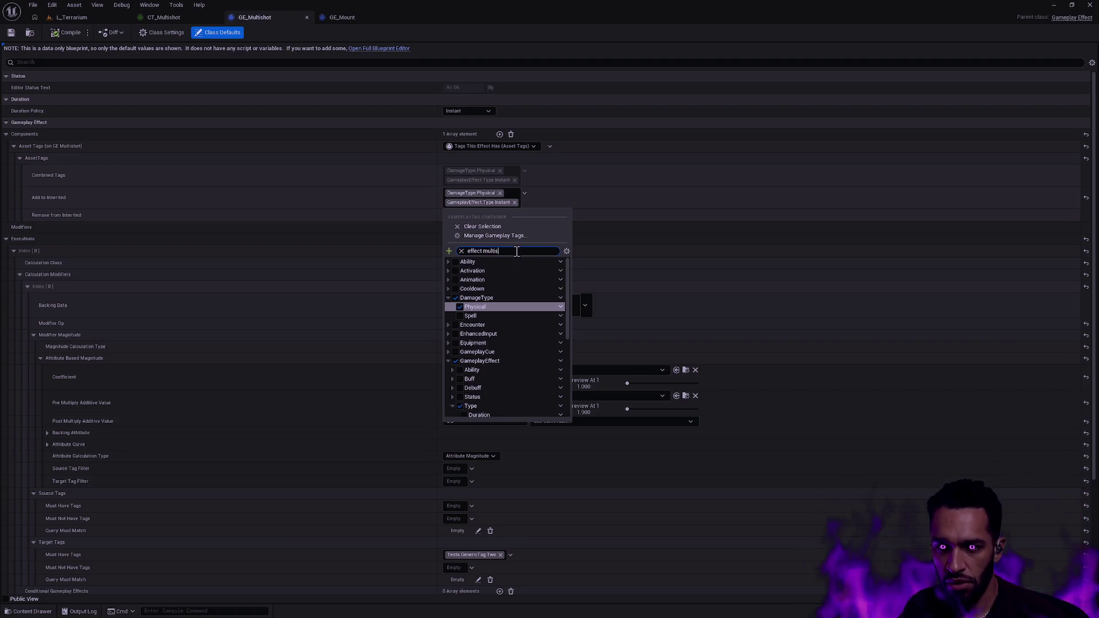
text(hot)
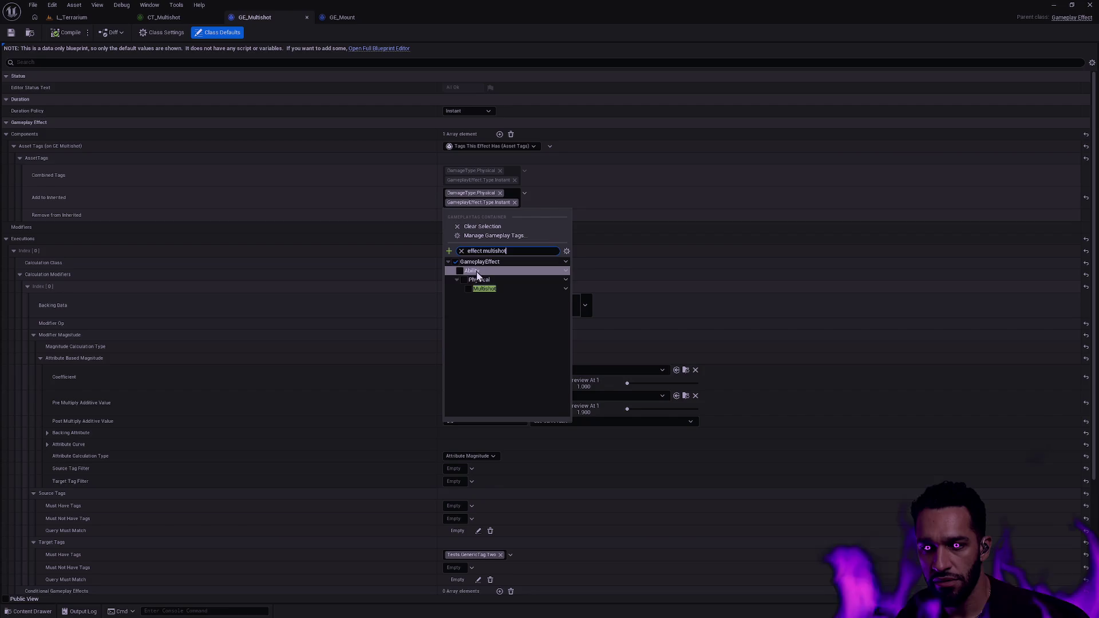
click(469, 288)
click(606, 216)
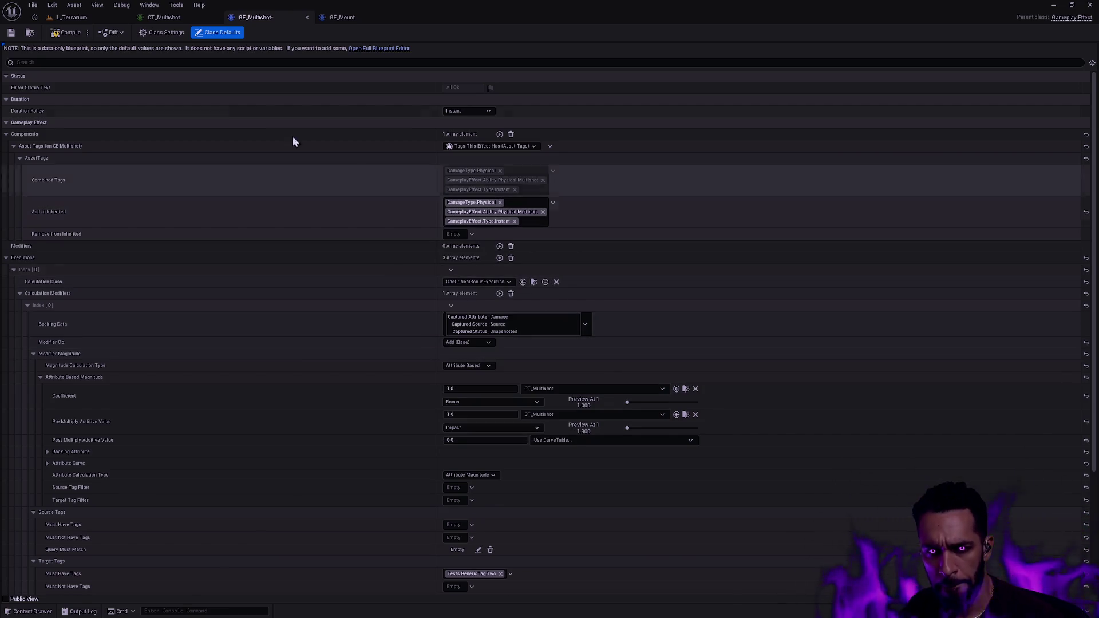
click(11, 35)
click(71, 17)
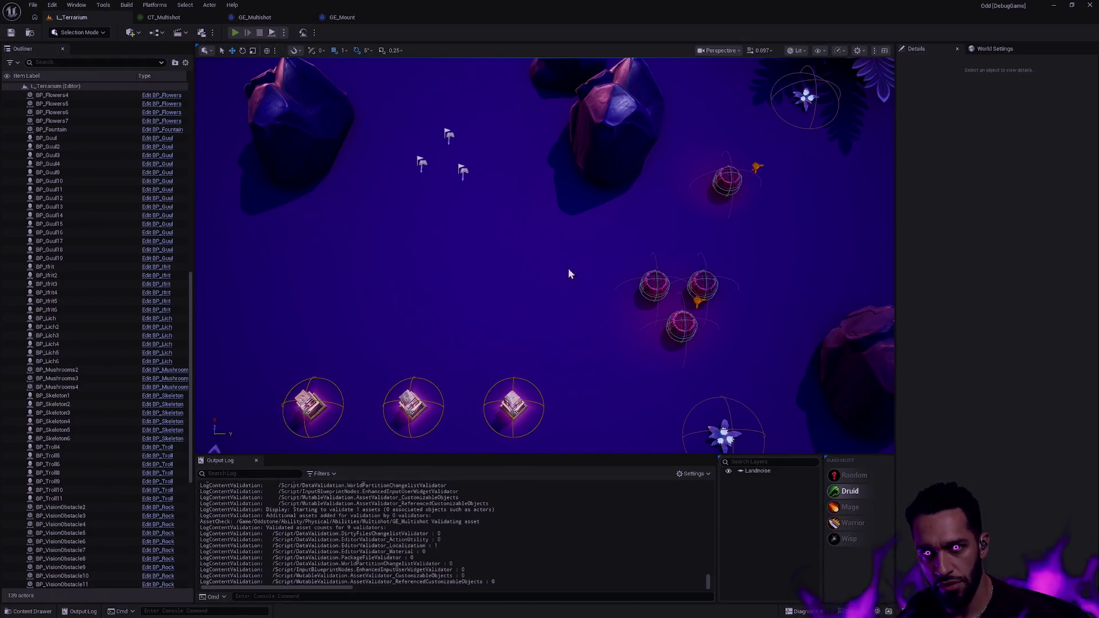
Play L_Terrarium, walk the Druid toward the three barrels, fire Multishot at them, then stop
key(alt+p)
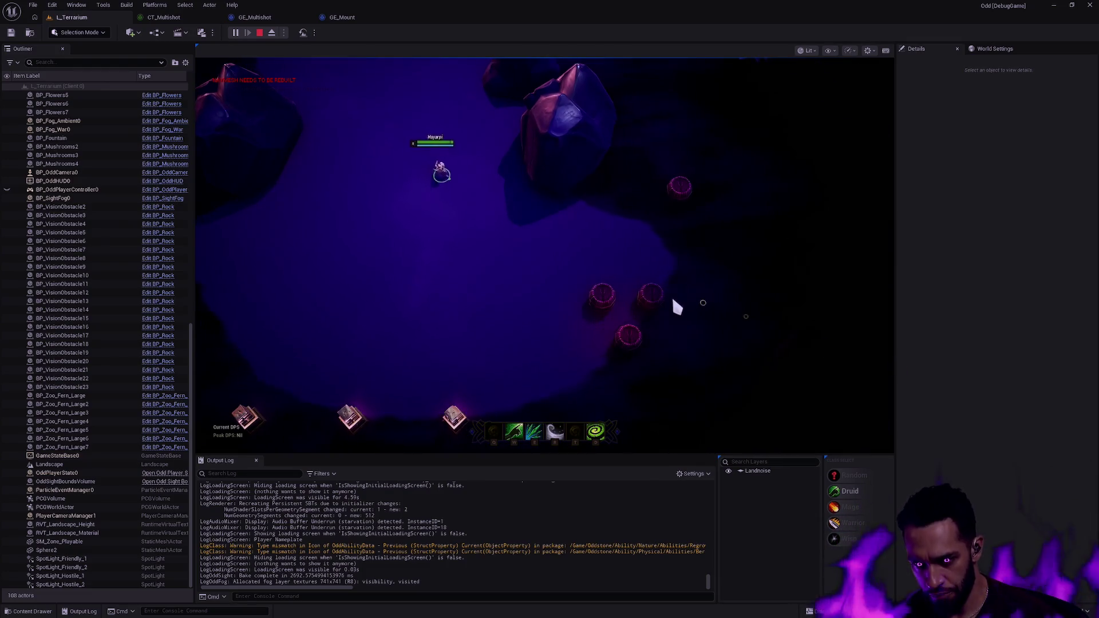
right_click(565, 283)
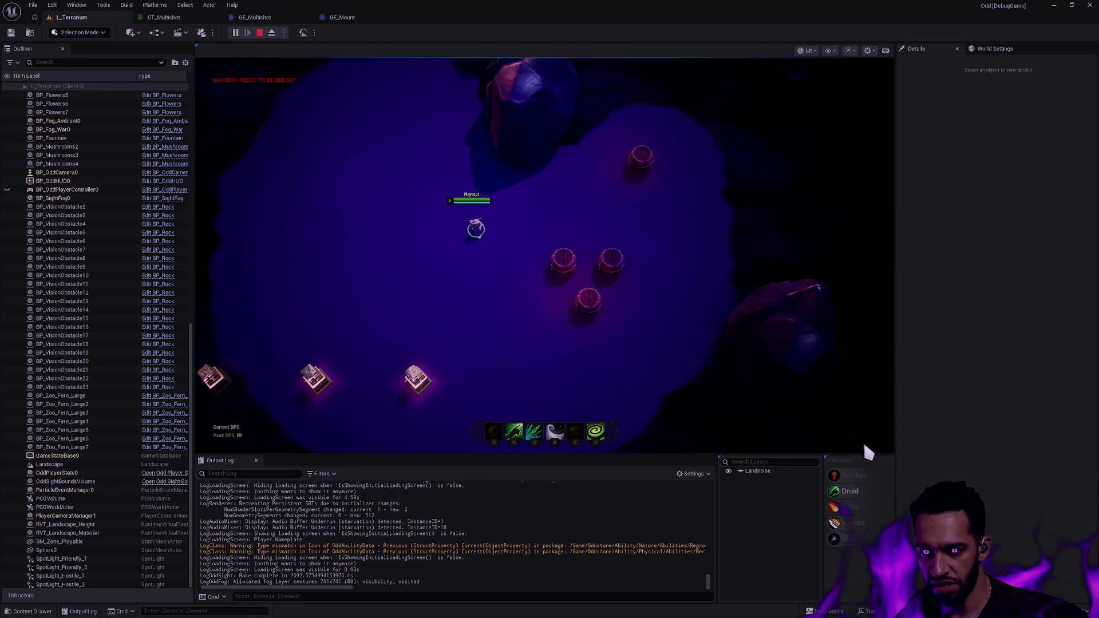
right_click(485, 316)
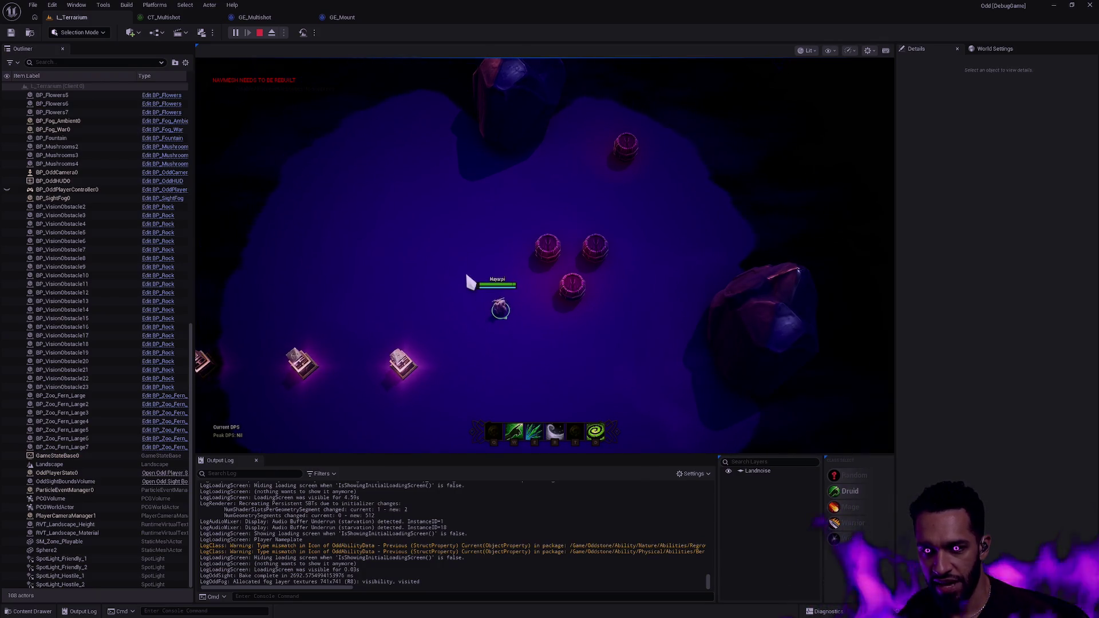
right_click(506, 297)
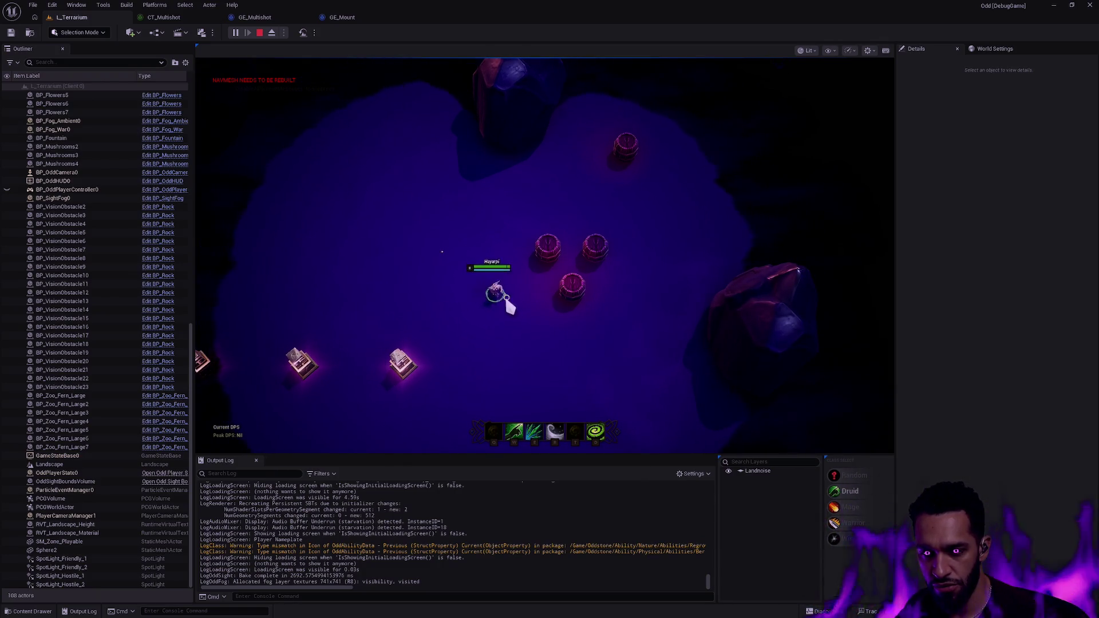
right_click(478, 297)
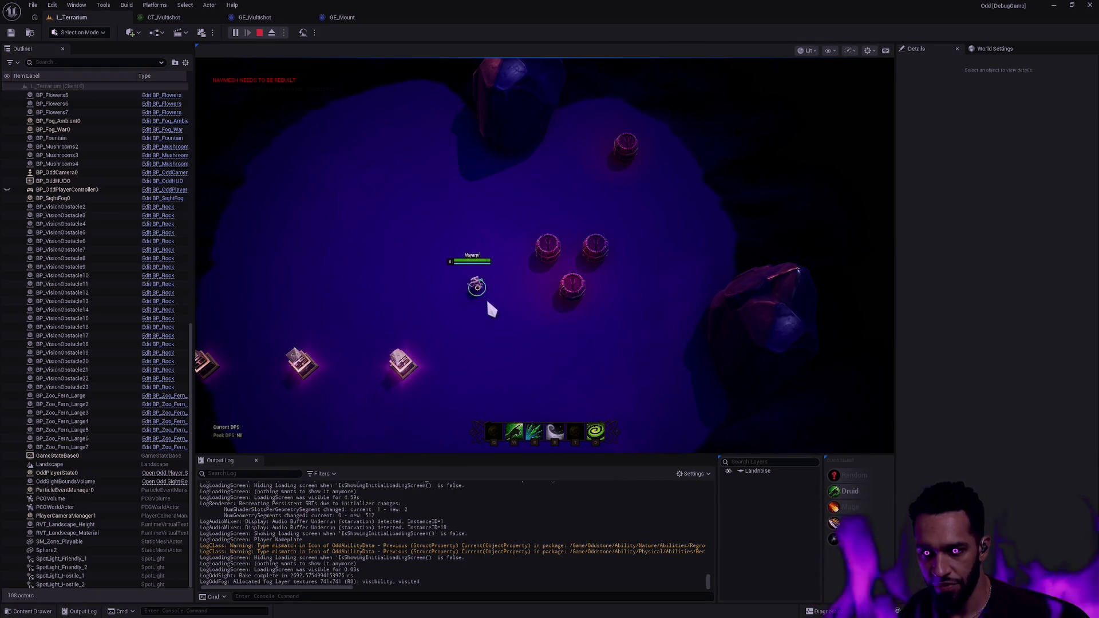
key(e)
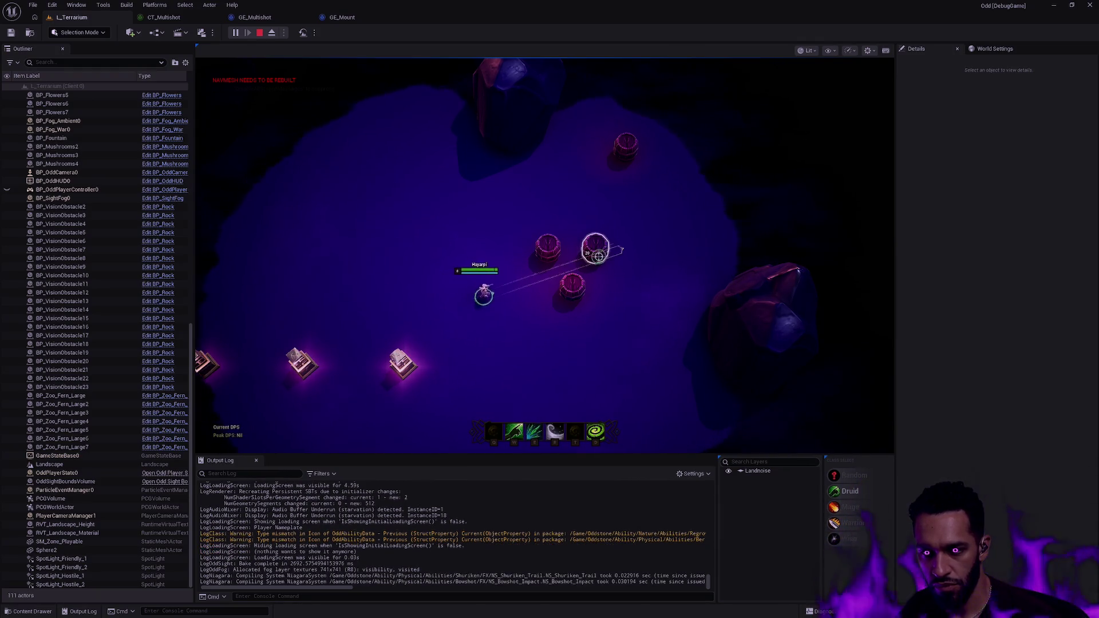
right_click(491, 266)
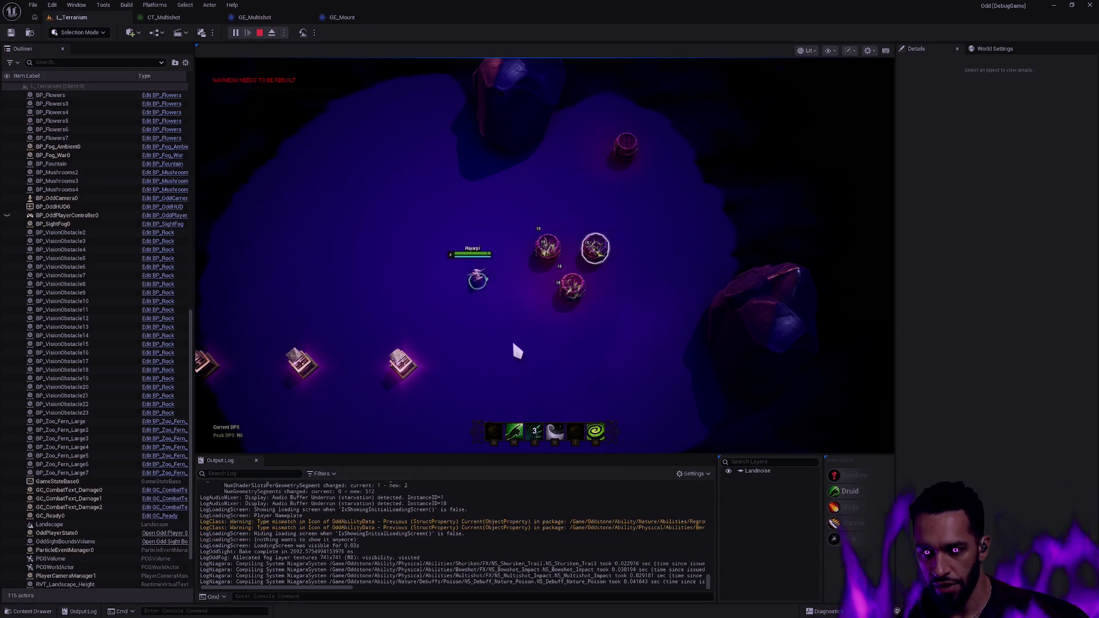
key(Escape)
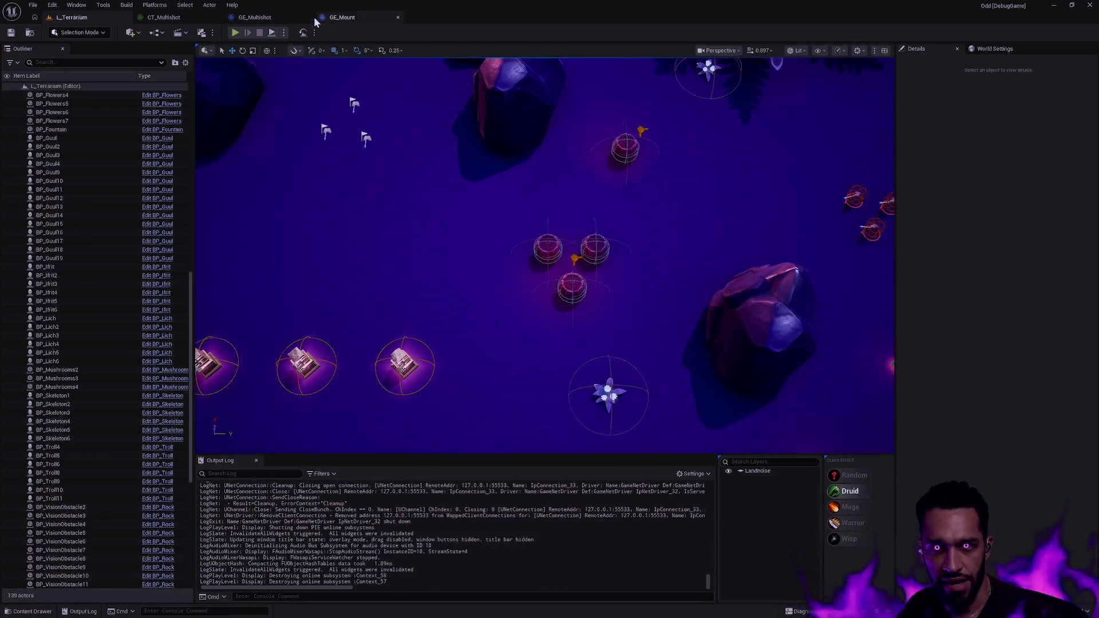
Inspect GE_Mount's Target Tags and its MoveSpeed modifier magnitude settings
click(264, 17)
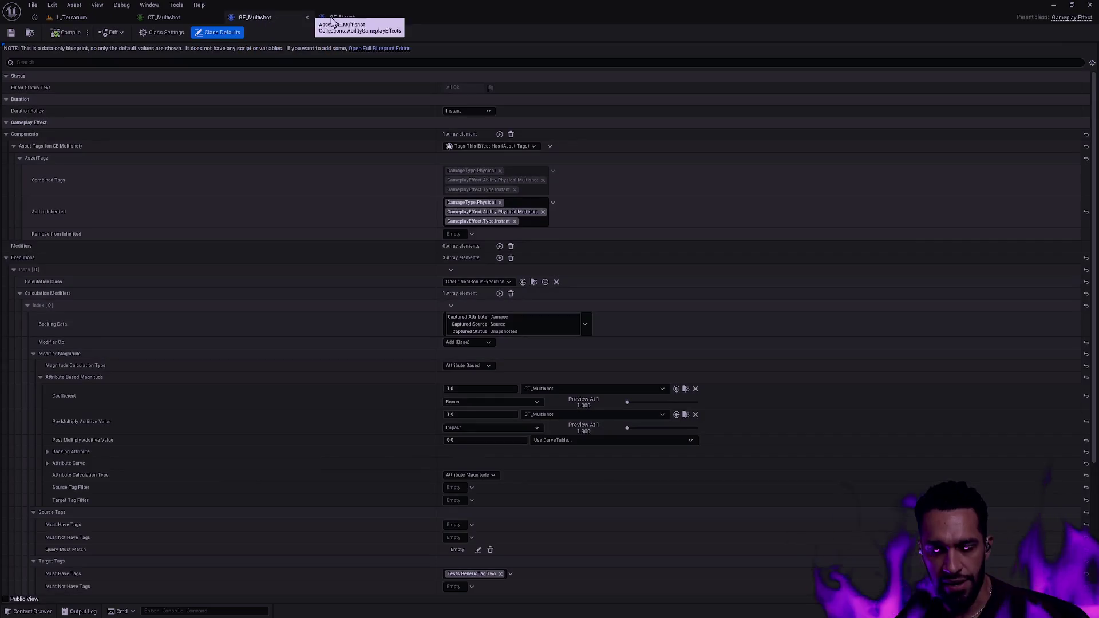
click(366, 17)
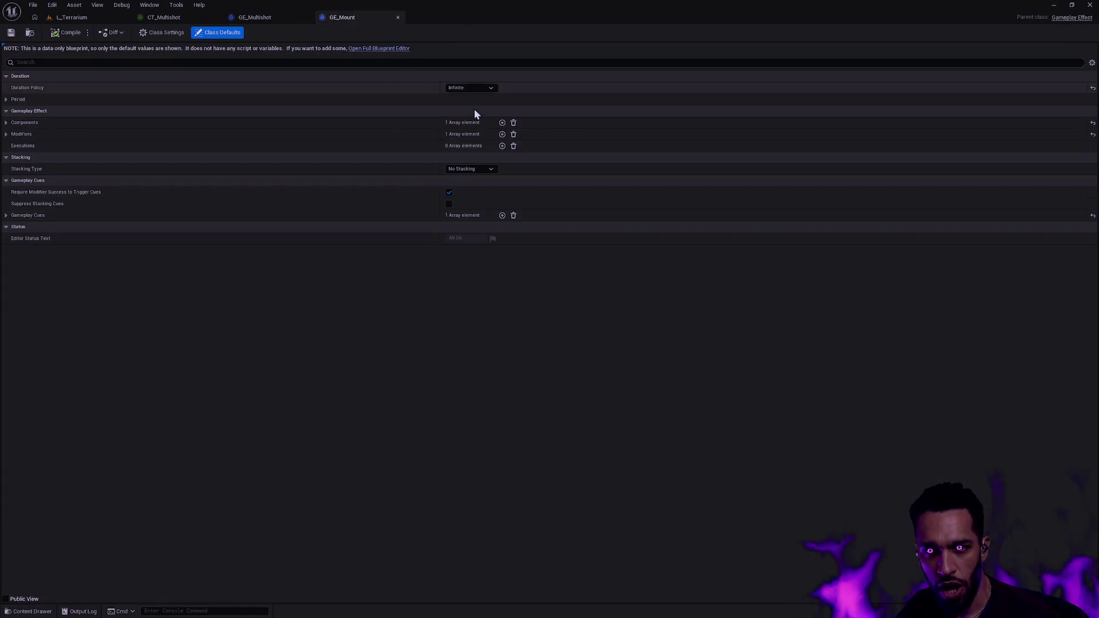
click(6, 134)
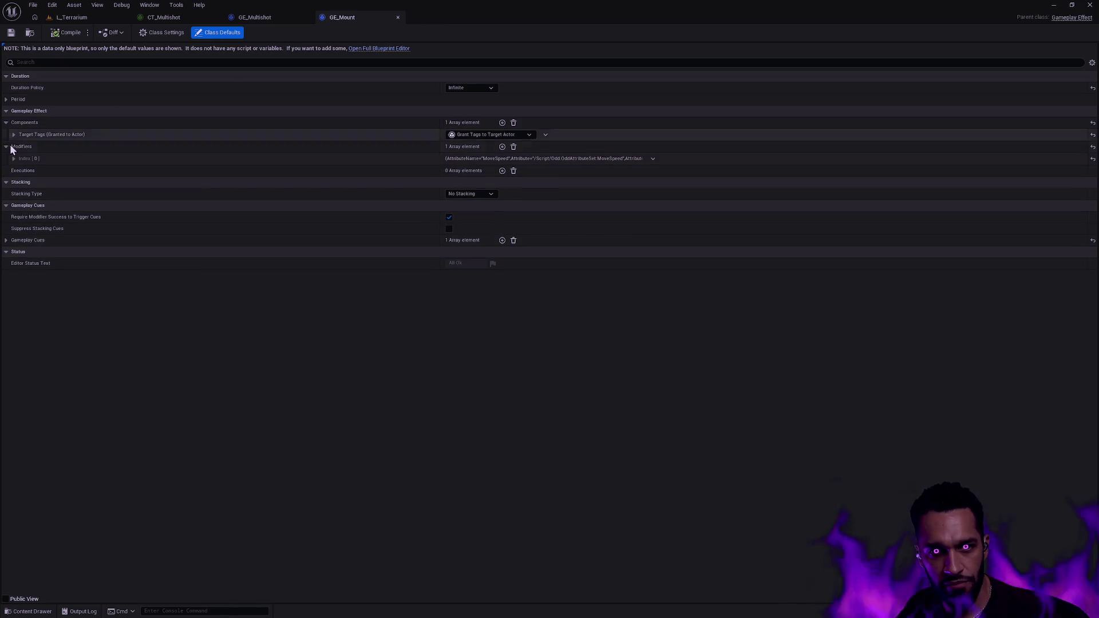
click(13, 135)
click(13, 171)
click(19, 146)
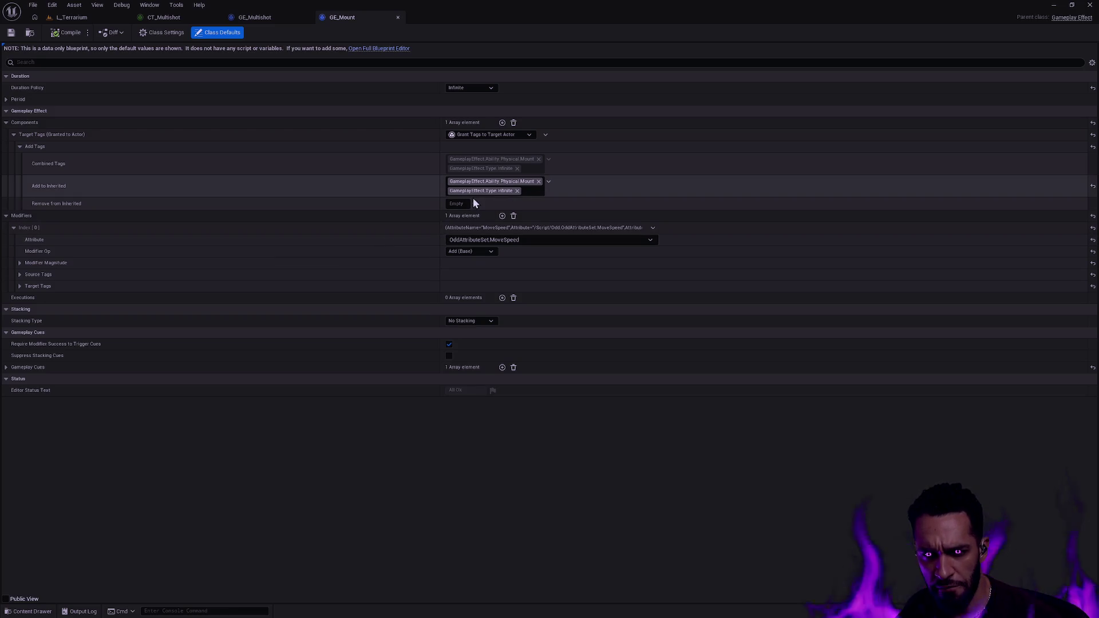
click(20, 263)
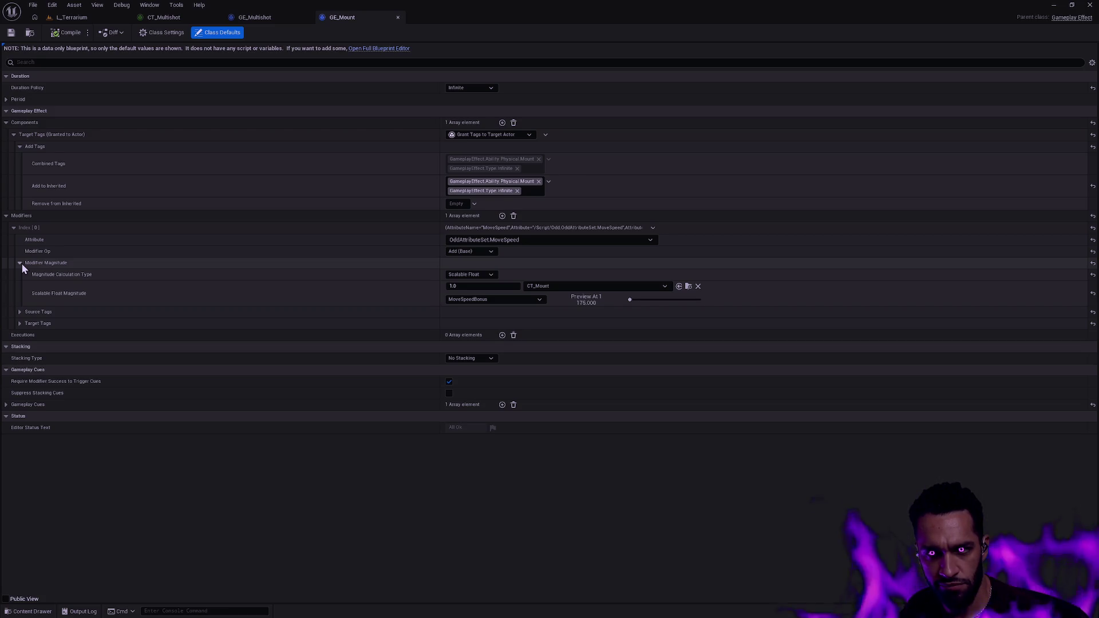
Close the GE_Mount, GE_Multishot and CT_Multishot editors
click(399, 17)
click(308, 17)
click(219, 17)
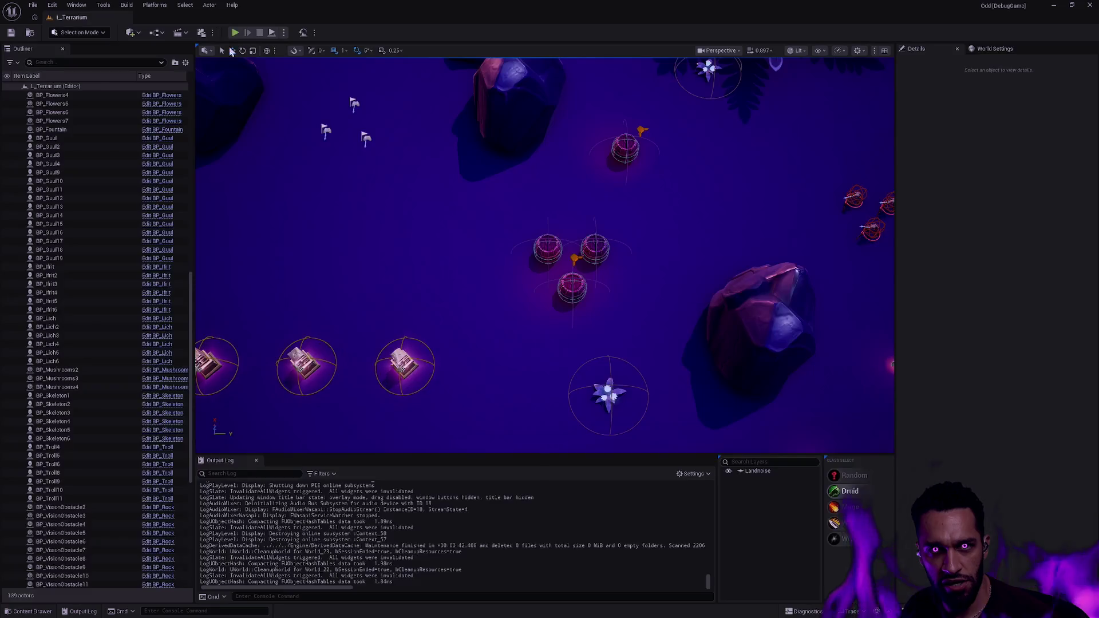
Open GE_Nourish and the CT_Nourish curve table, then search assets for 'ability set druid'
key(ctrl+space)
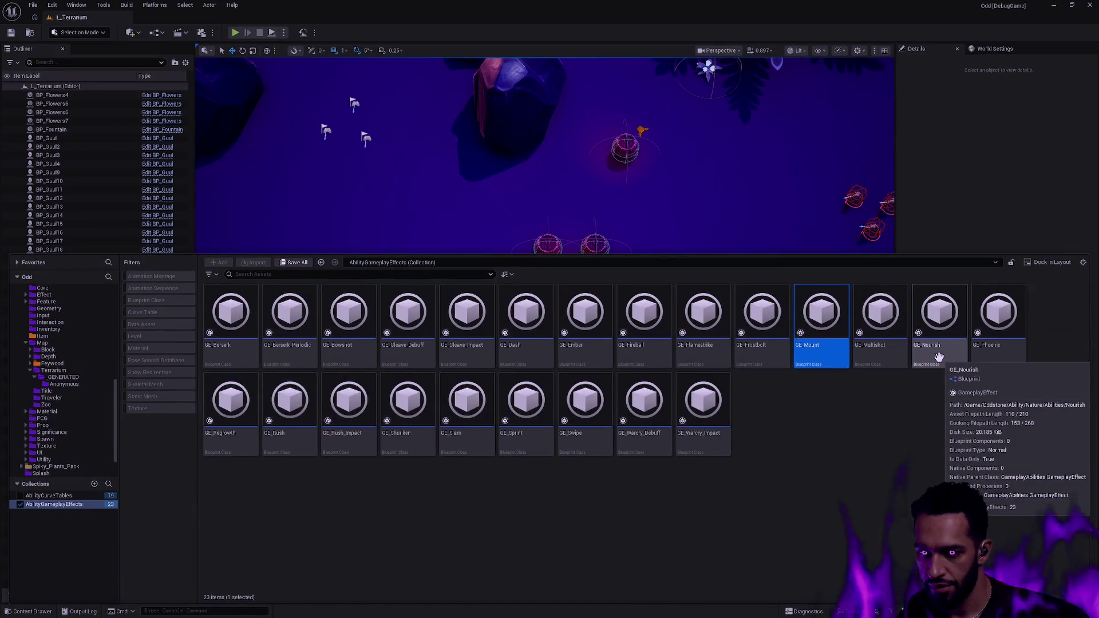
double_click(939, 357)
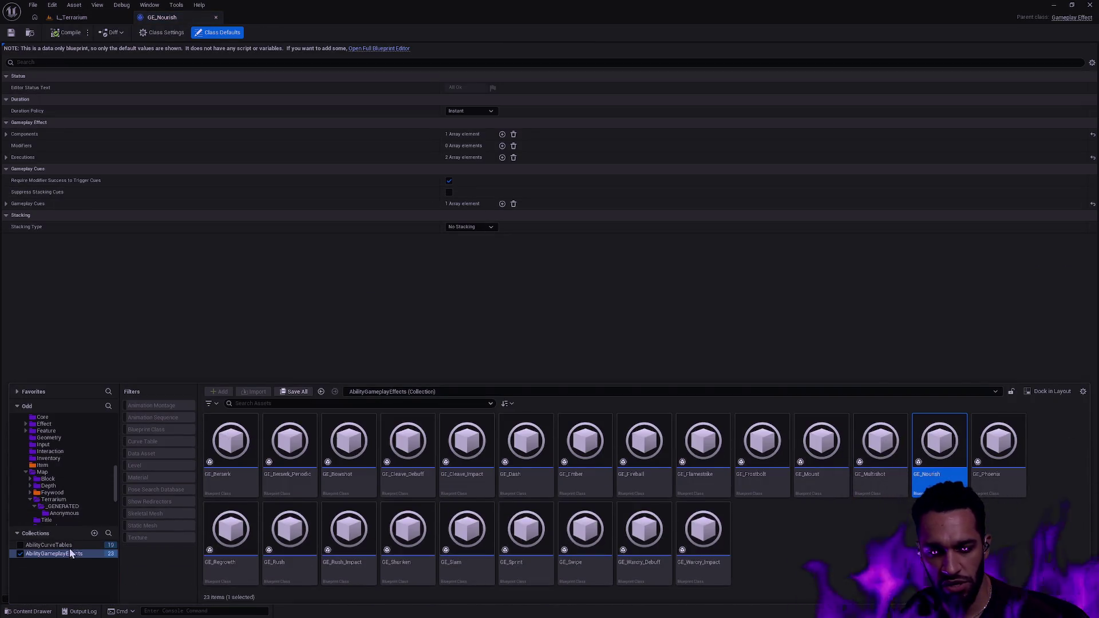
click(57, 545)
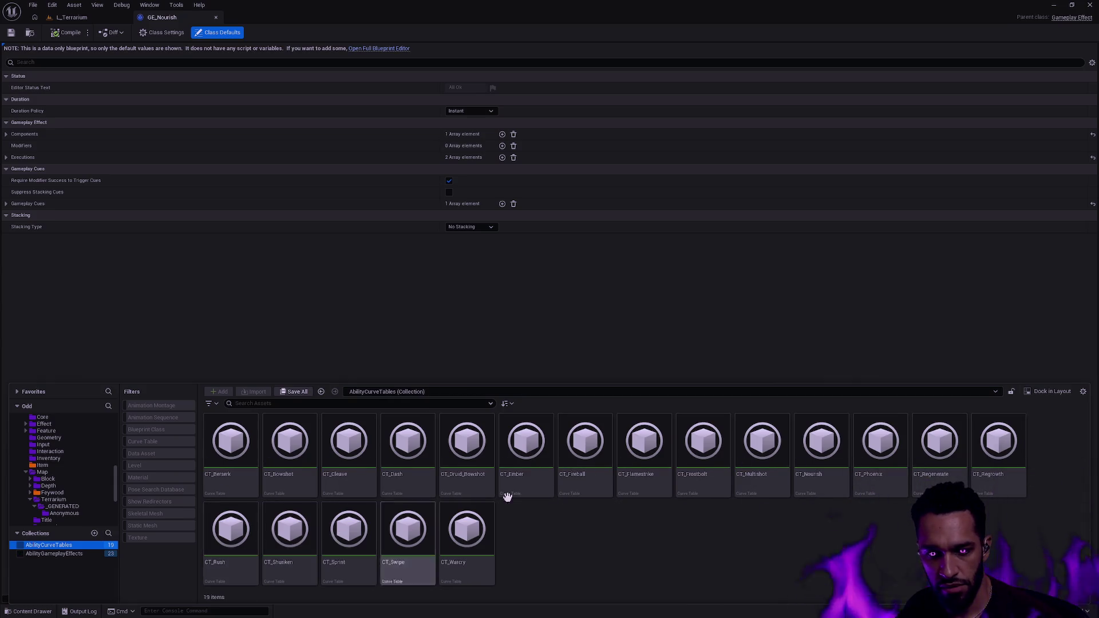
double_click(816, 481)
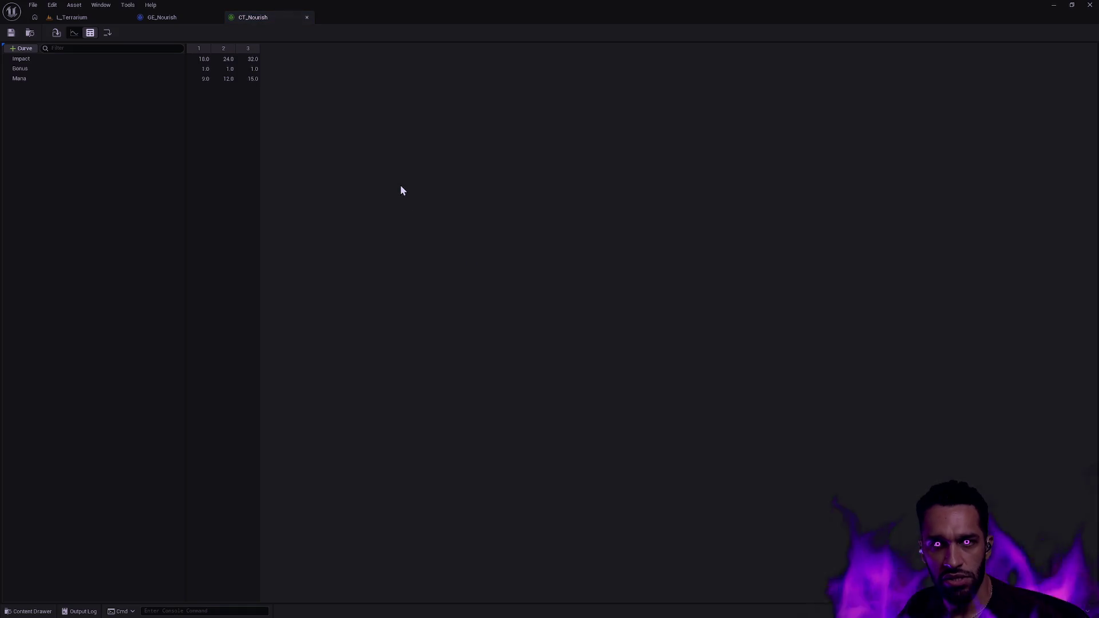
key(ctrl+p)
text(ability set druid)
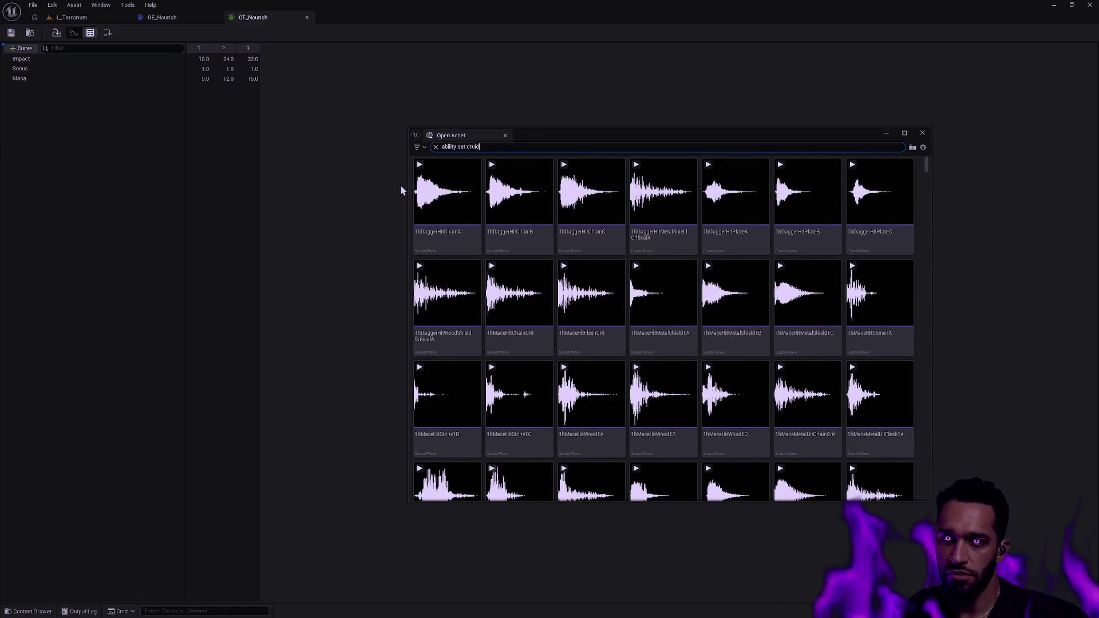
Set DA_Druid_AbilitySet's third ability slot to GA_Druid_Nourish and save the set
double_click(434, 231)
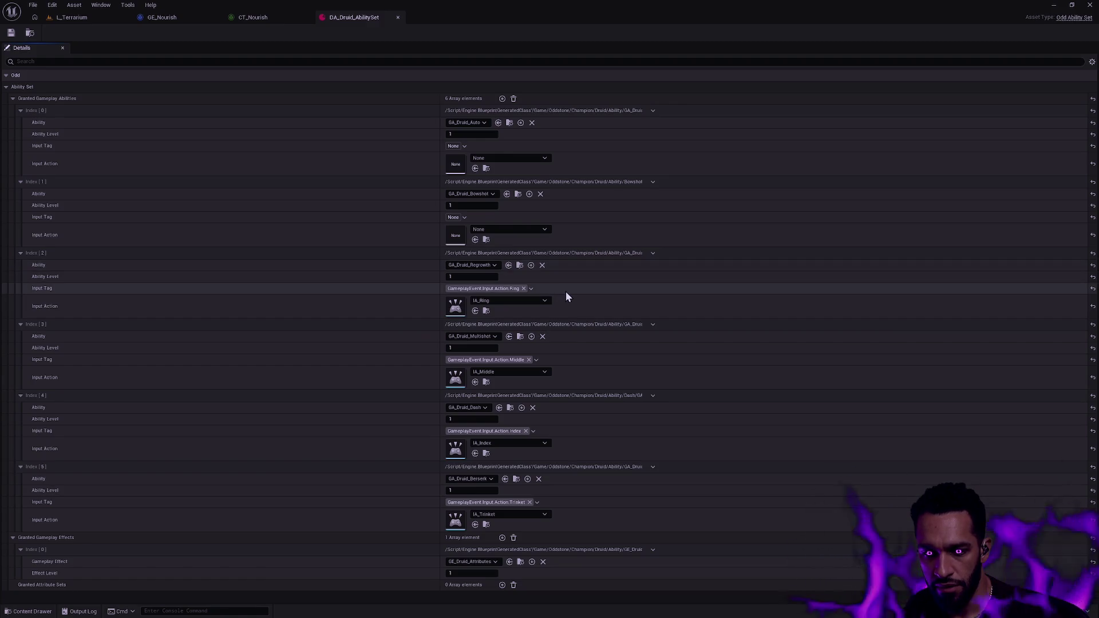
click(482, 266)
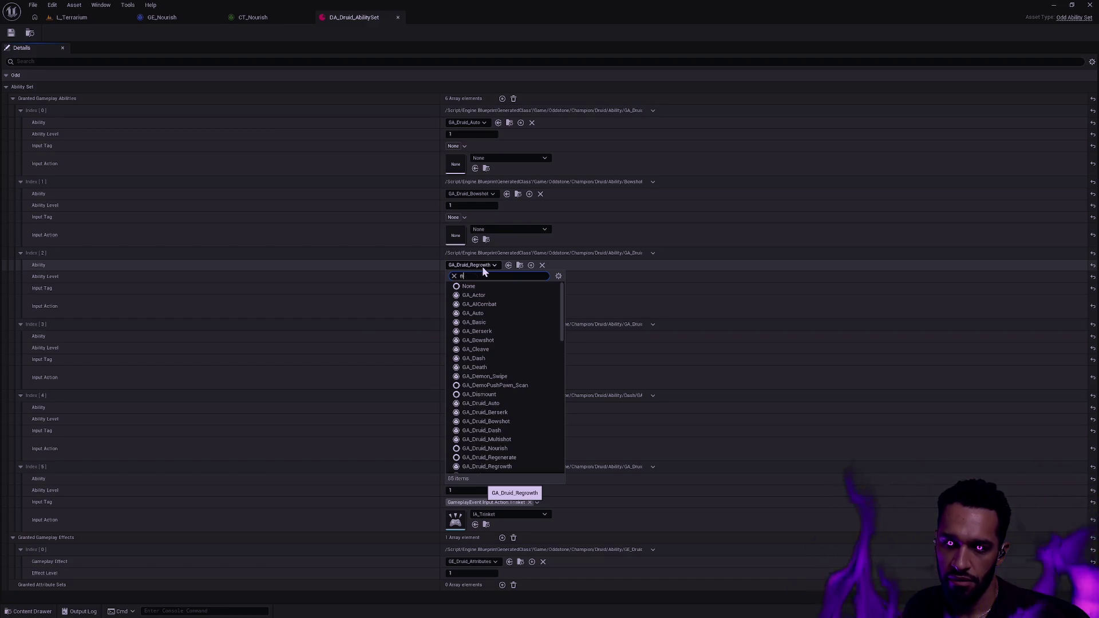
text(nour)
click(496, 296)
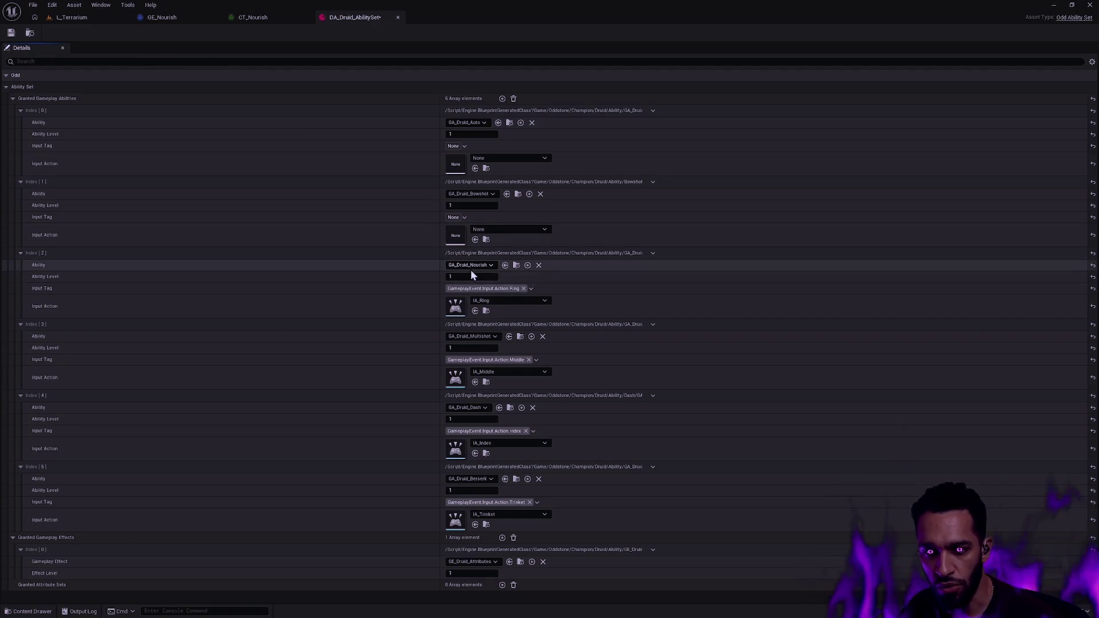
key(ctrl+s)
Find GA_Druid_Nourish via quick search, inspect its settings, and close it
key(ctrl+space)
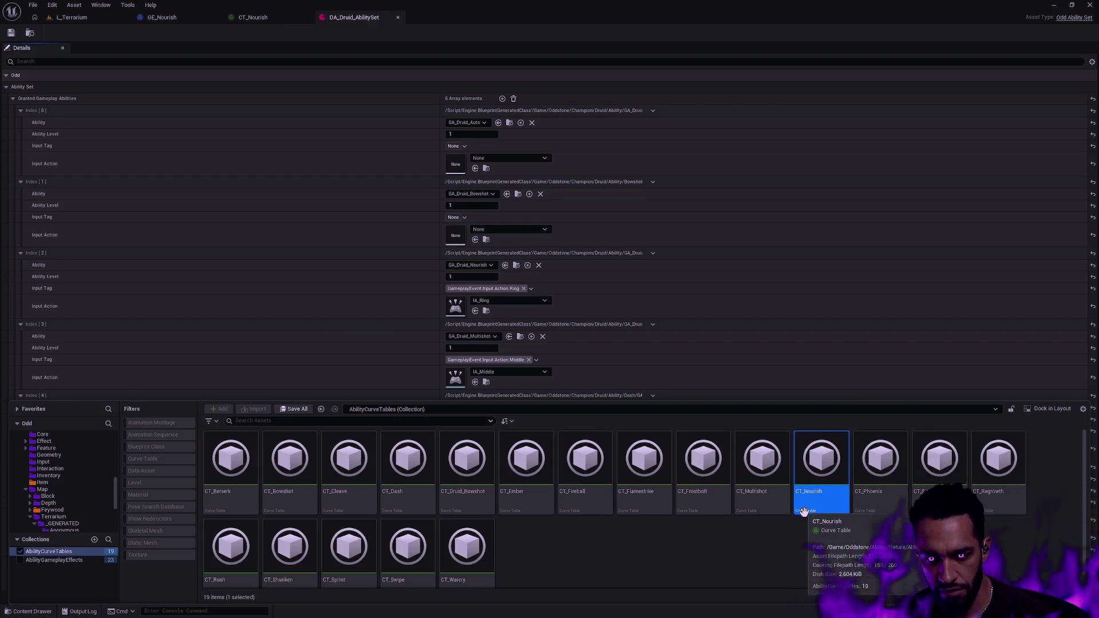
key(ctrl+p)
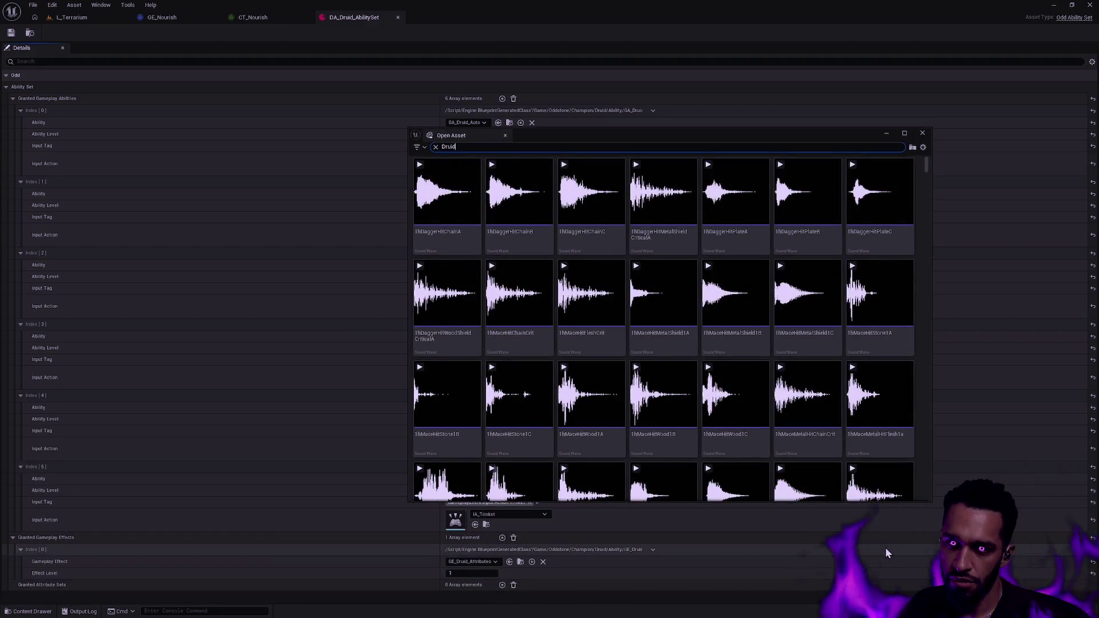
text(Druid Nour)
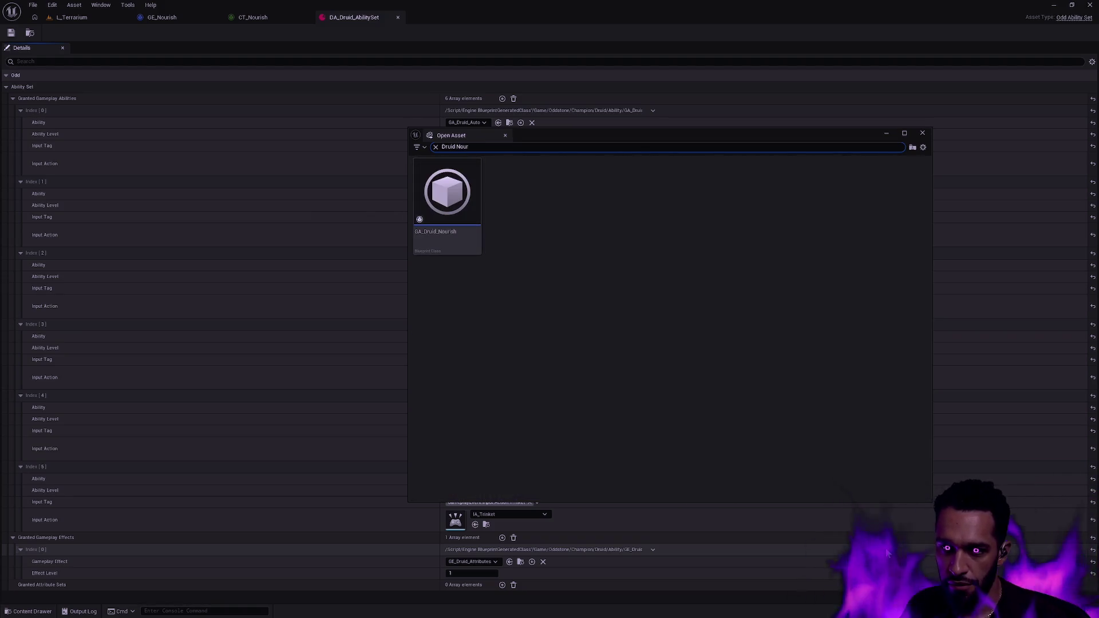
mouse_move(473, 223)
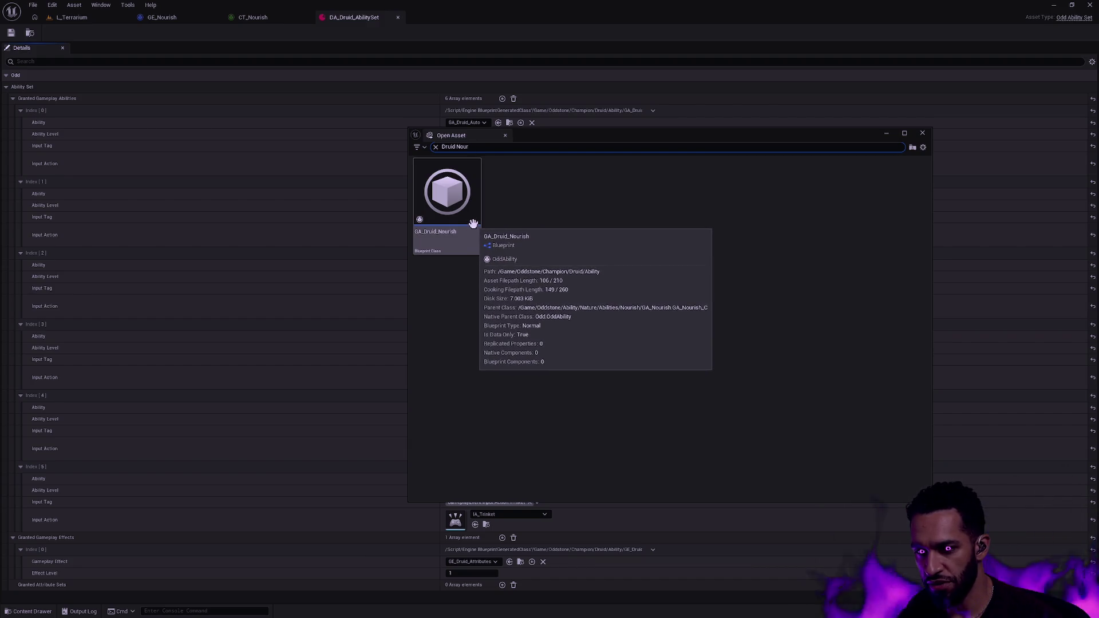
double_click(473, 223)
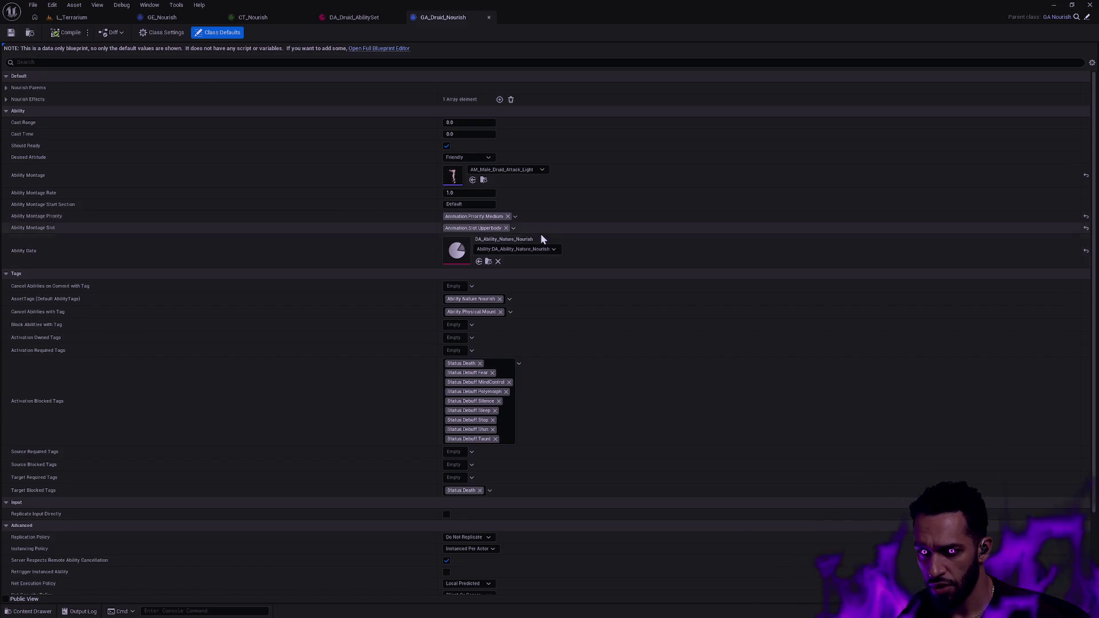
click(489, 17)
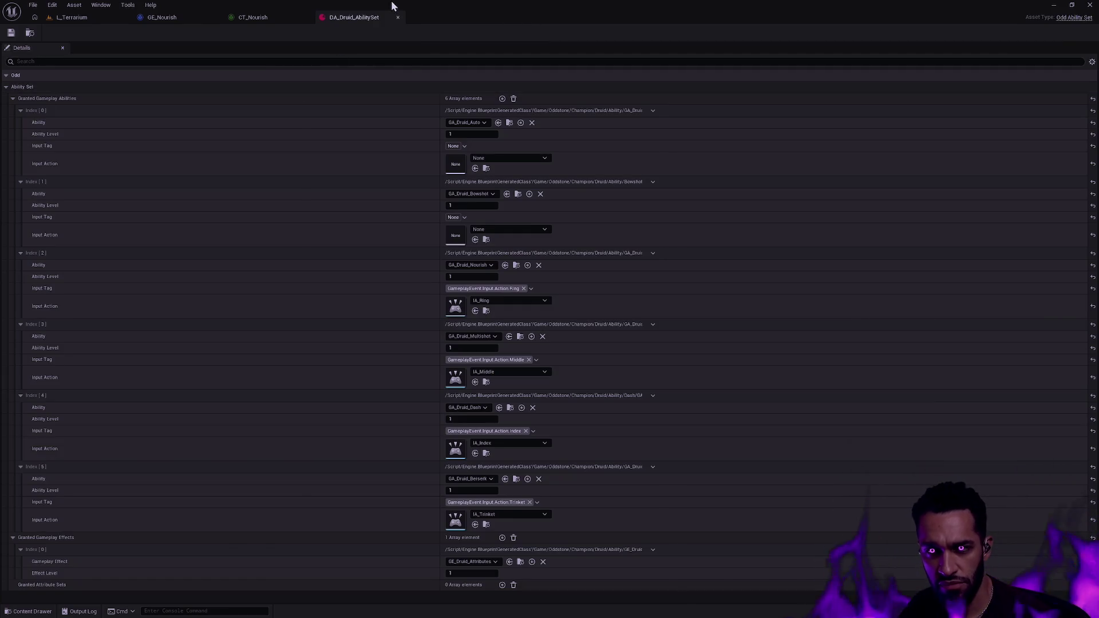
Enter CT_Nourish Impact values 1.8, 2.4 and 3.2 for levels 1–3
click(261, 23)
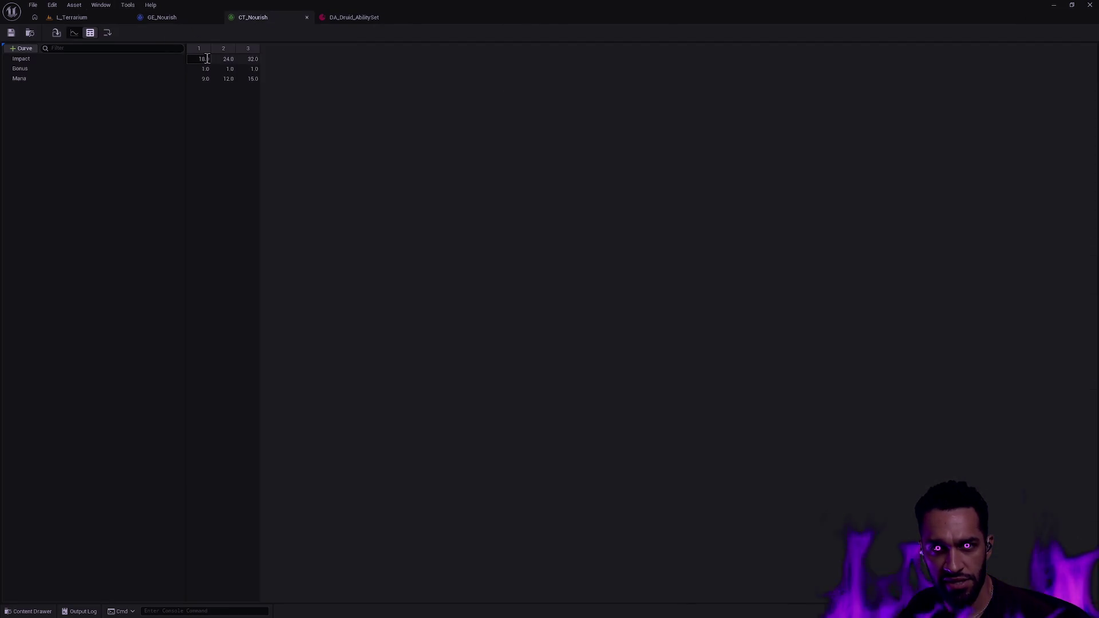
text(1.8)
key(Tab)
text(2.32.4)
key(Tab)
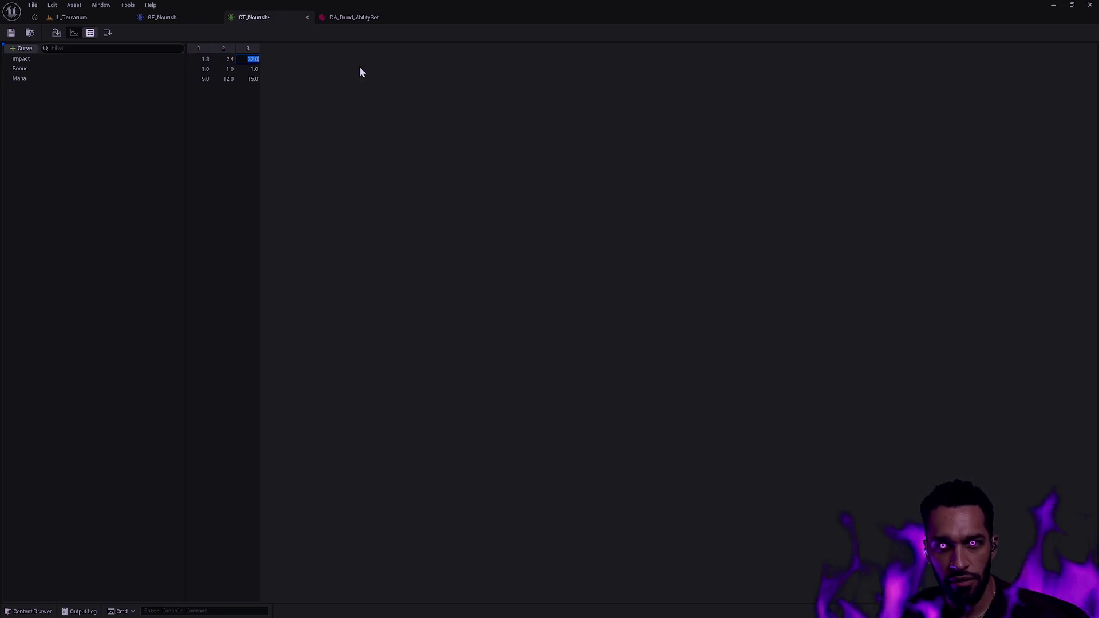
text(3.2)
key(Return)
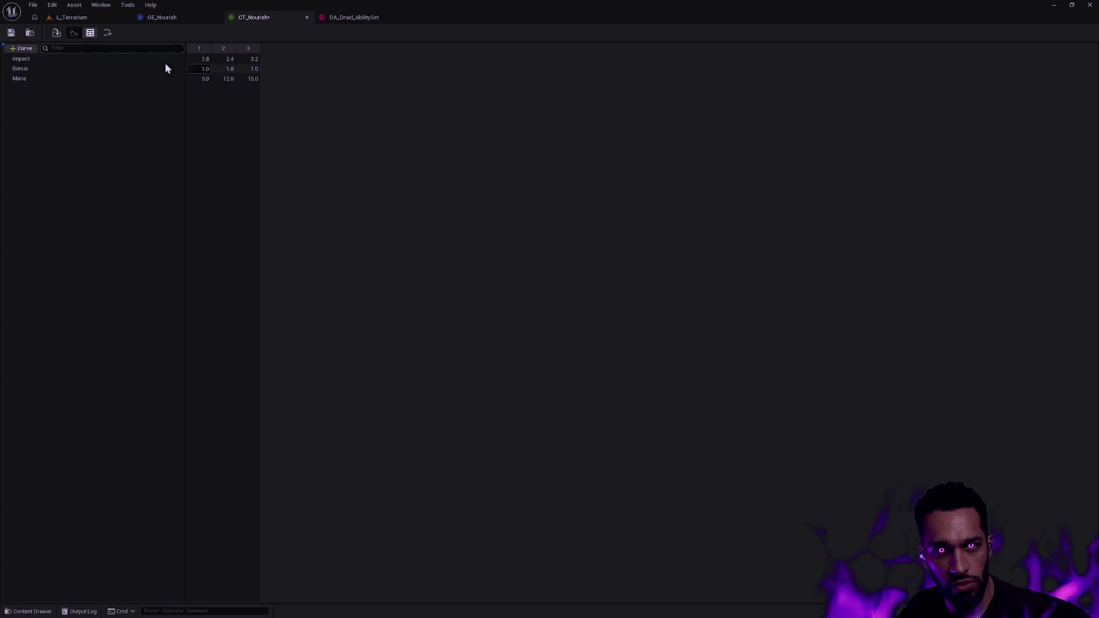
click(179, 16)
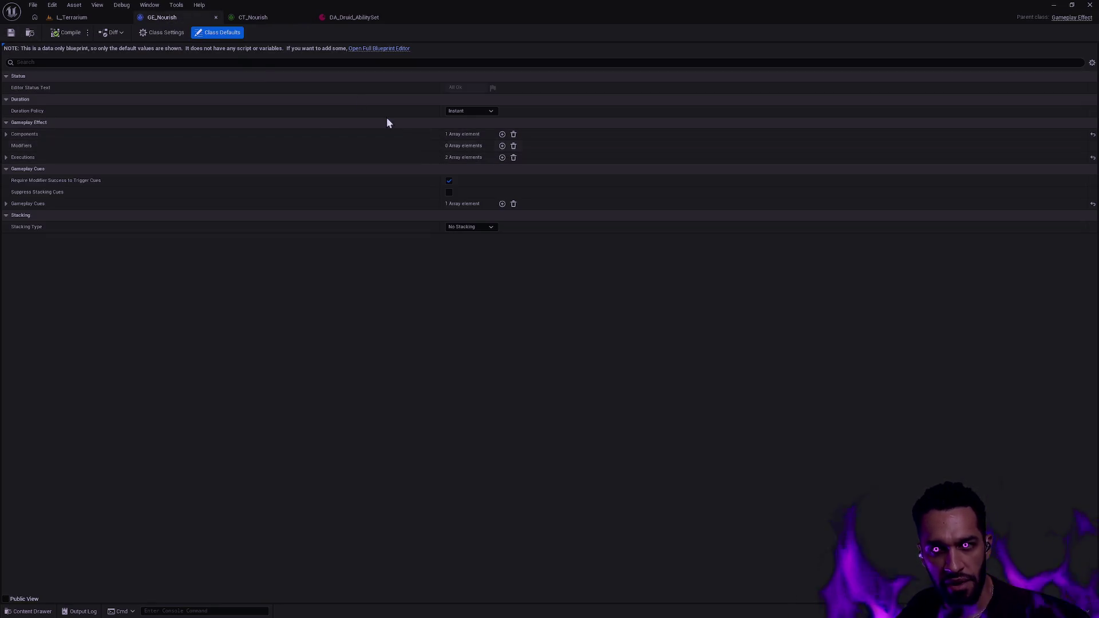
Add DamageType.Spell to GE_Nourish's inherited asset tags, then switch to Rider
click(6, 134)
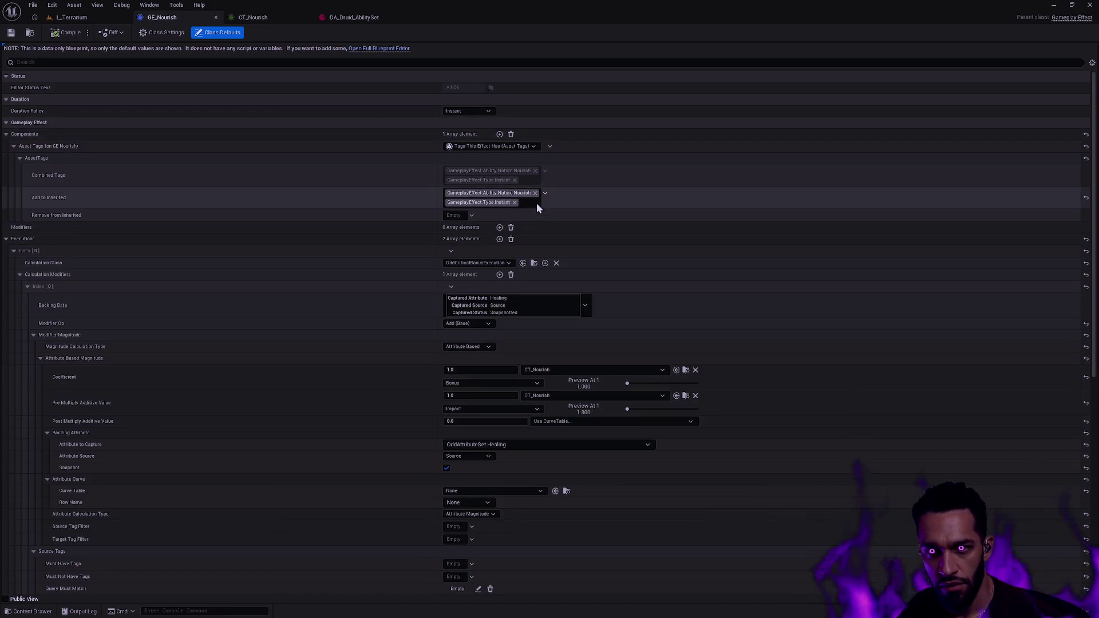
click(545, 192)
text(type spell)
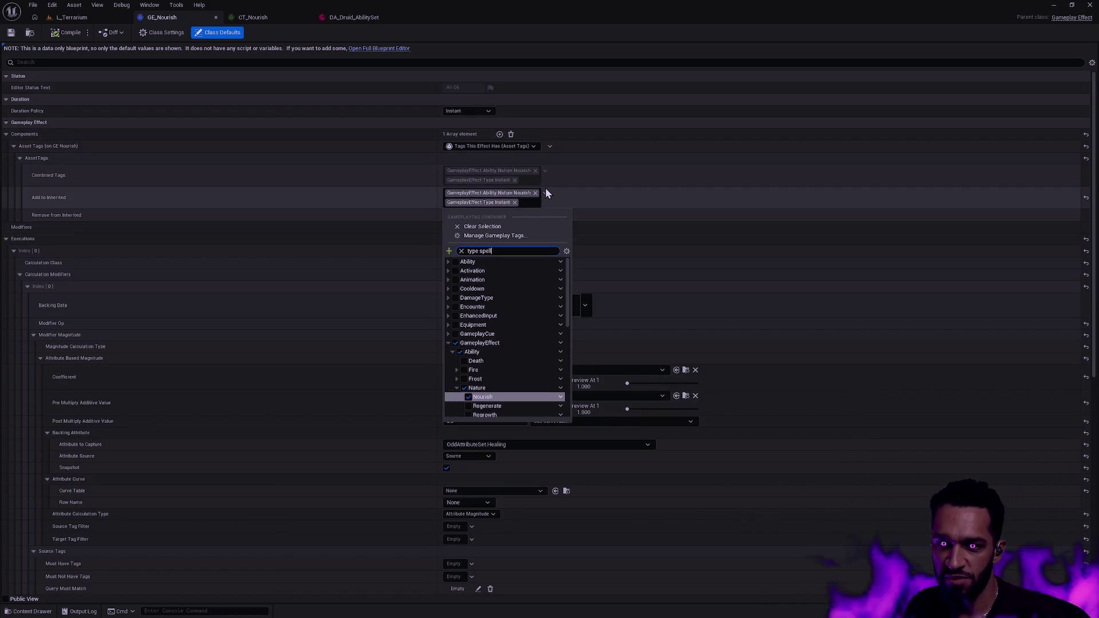
click(469, 271)
click(591, 222)
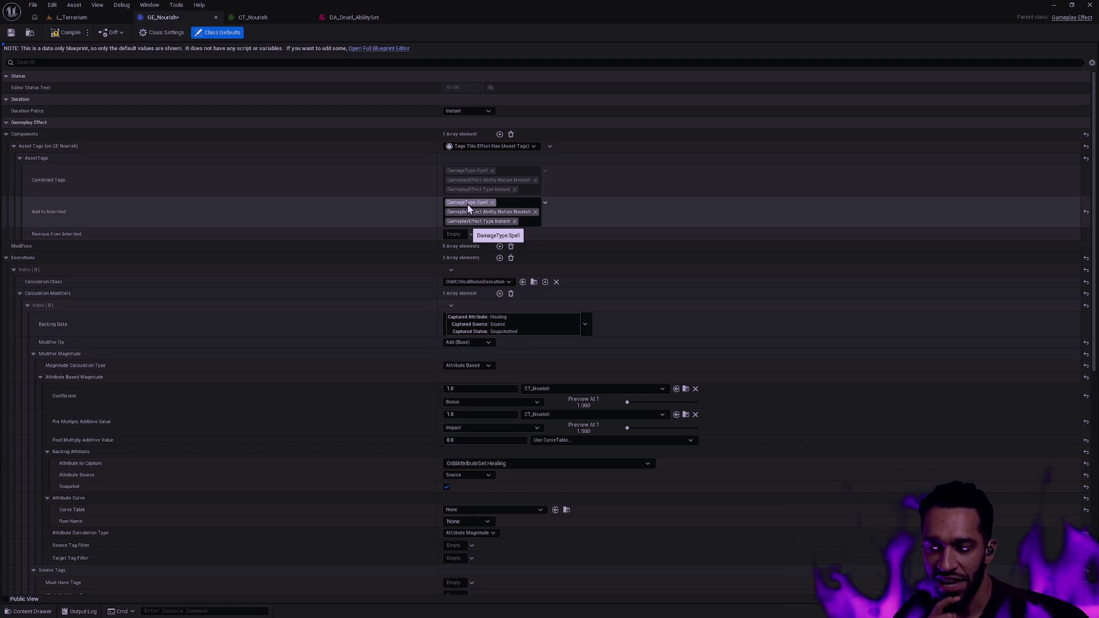
key(alt+Tab)
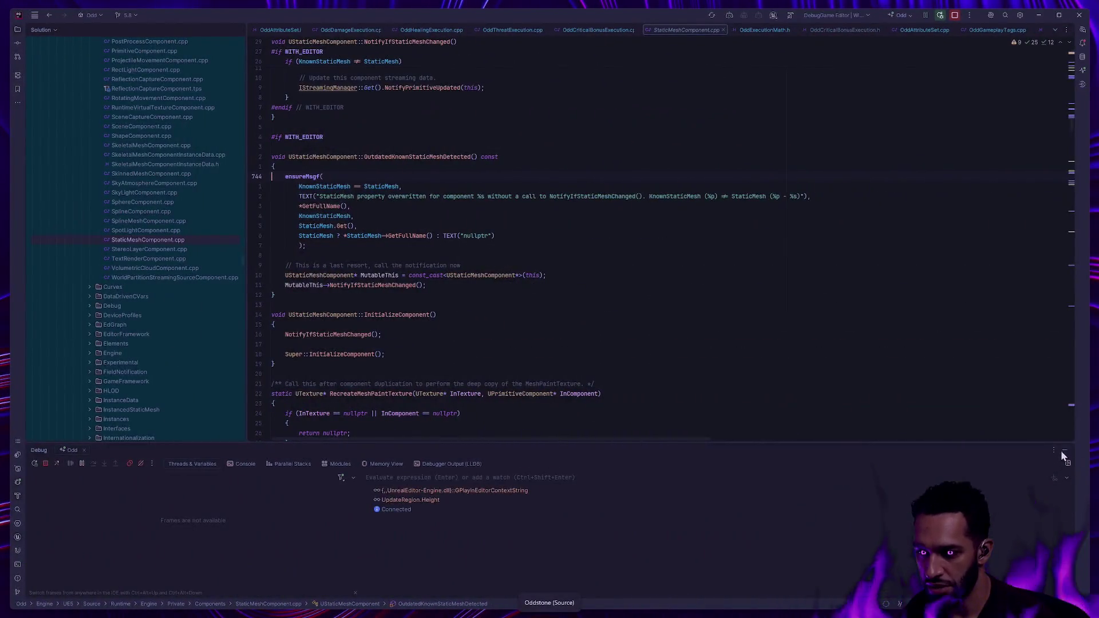
Close Rider's Debug window and bring up OddHealingExecution.cpp for review
click(1060, 451)
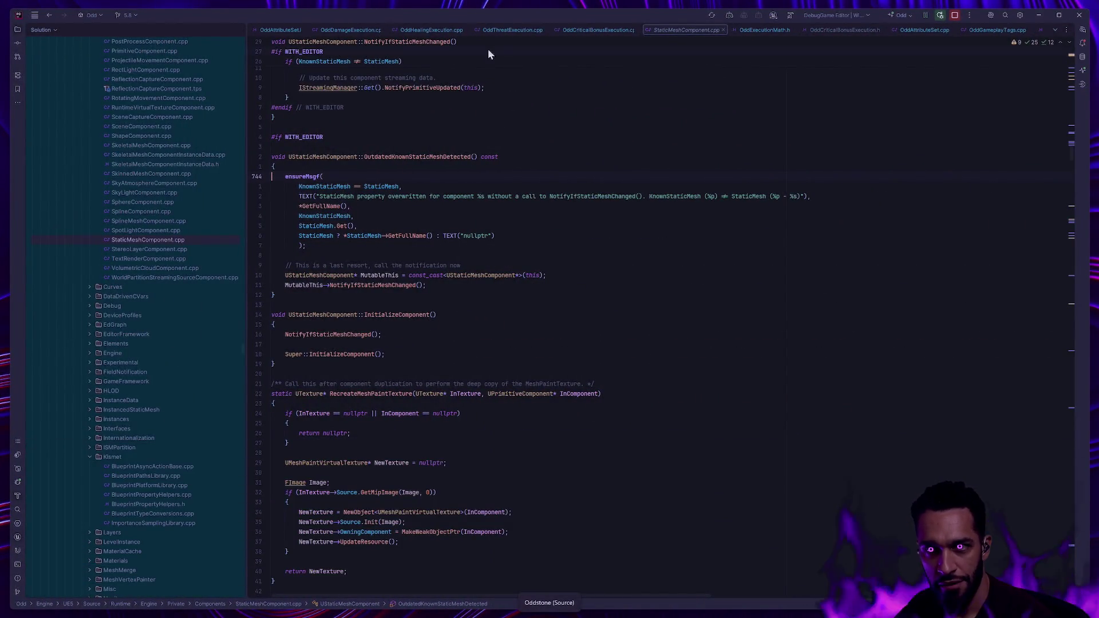
click(431, 29)
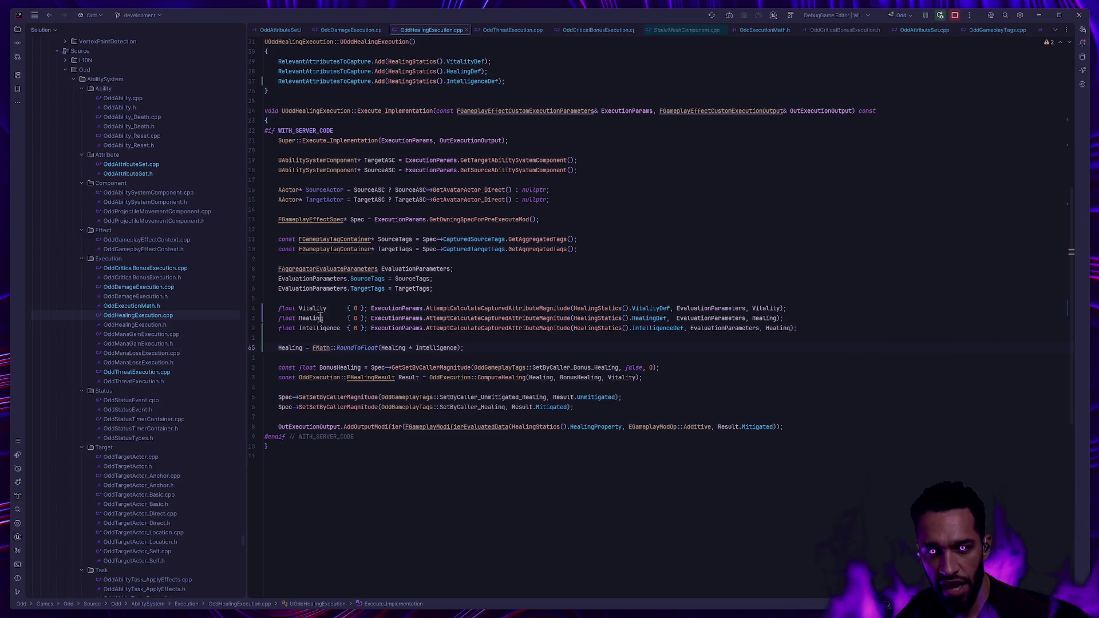
key(alt+Tab)
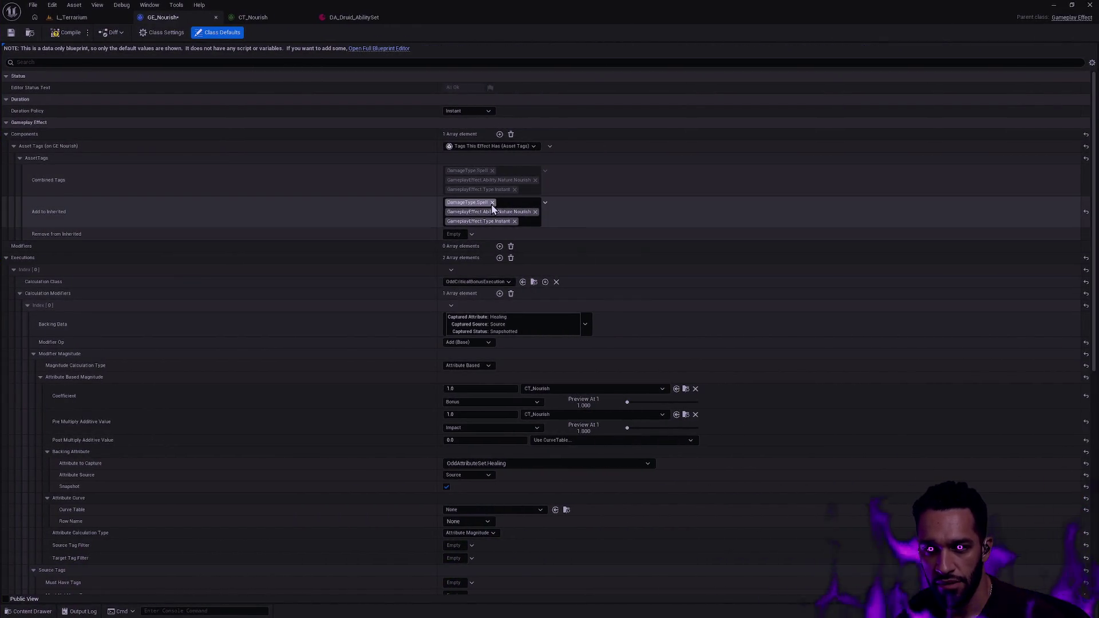
Remove DamageType.Spell from GE_Nourish, save it, and return to L_Terrarium
click(492, 203)
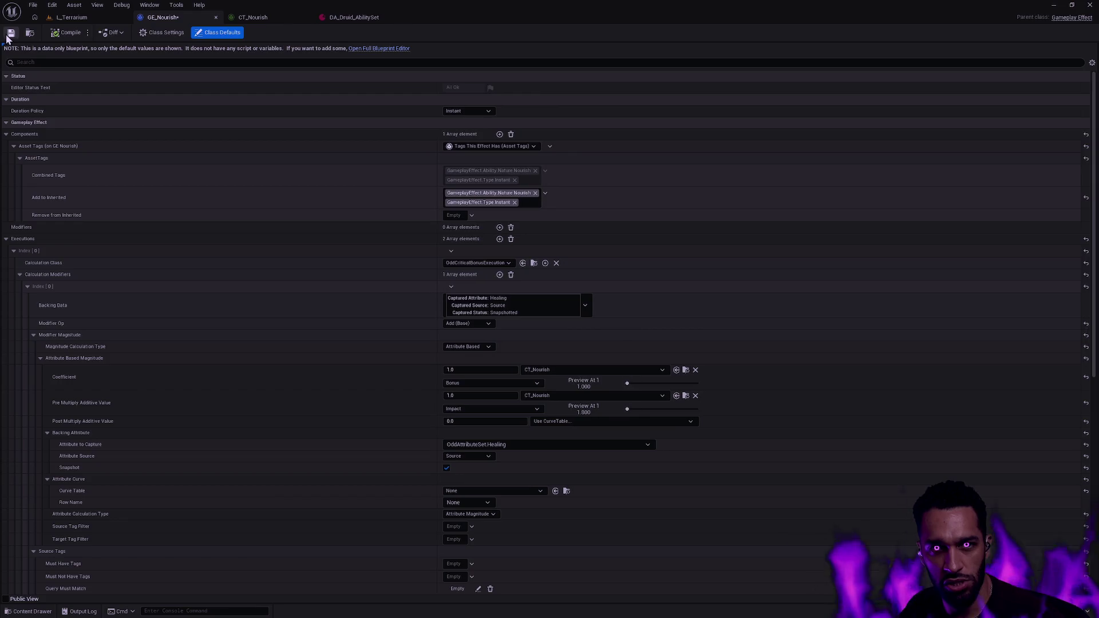
click(7, 36)
click(72, 17)
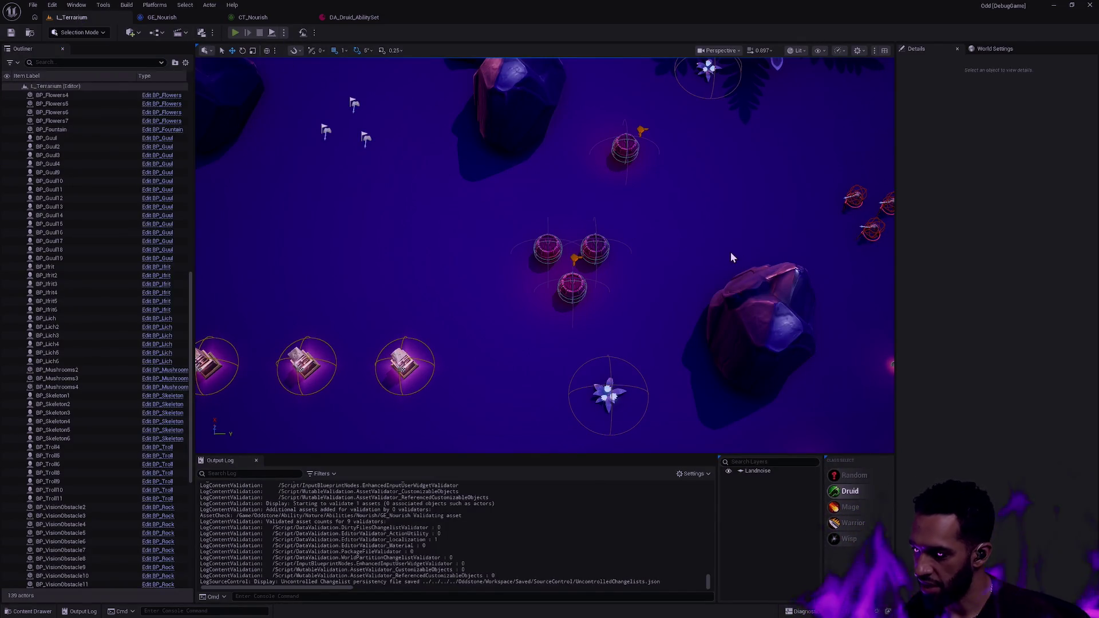
Start a play session and cast Nourish at aimed spots while moving the Druid
key(alt+p)
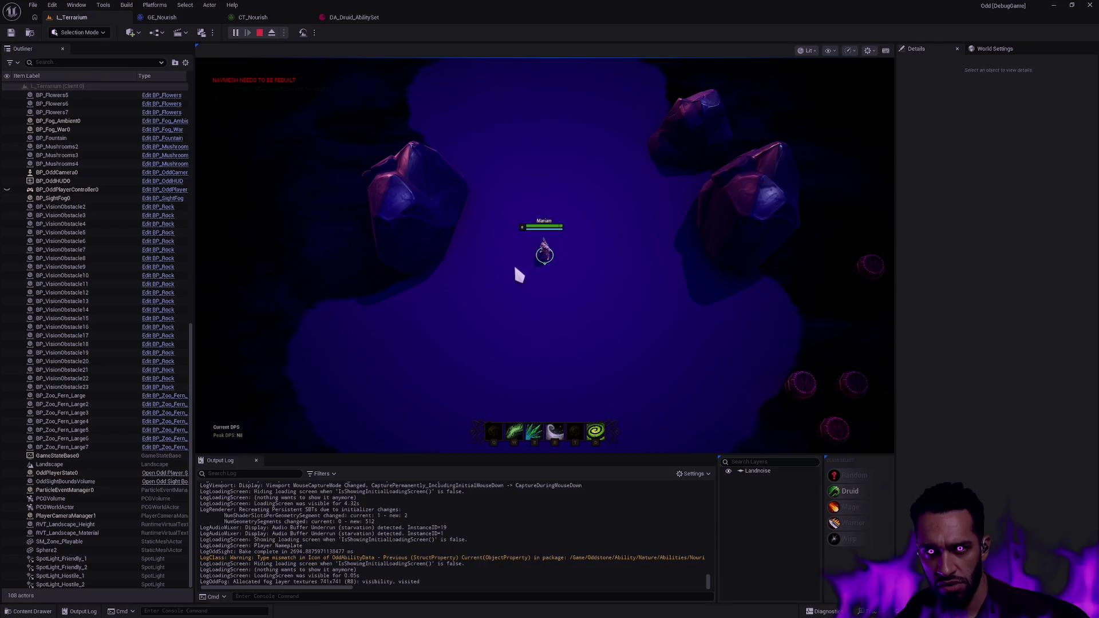
right_click(504, 310)
key(q)
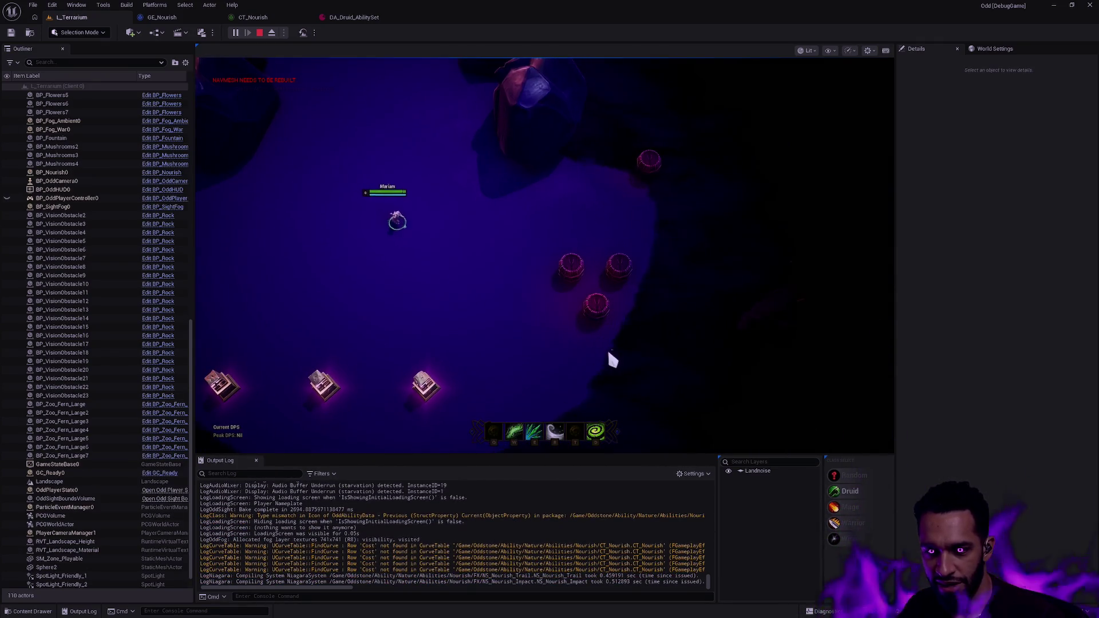
key(w)
click(696, 265)
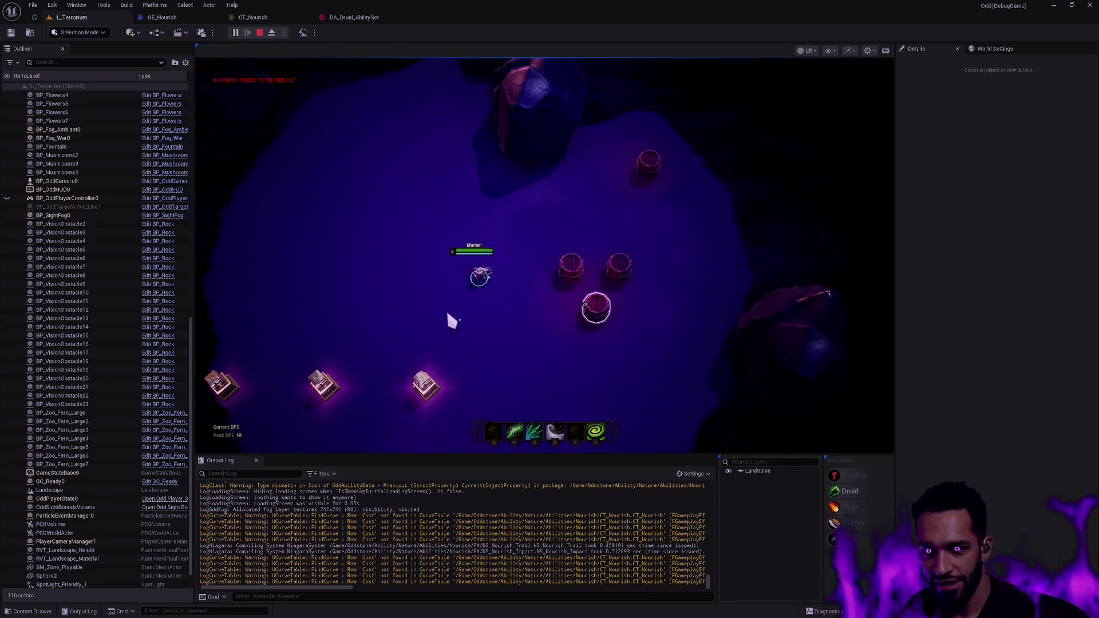
right_click(492, 230)
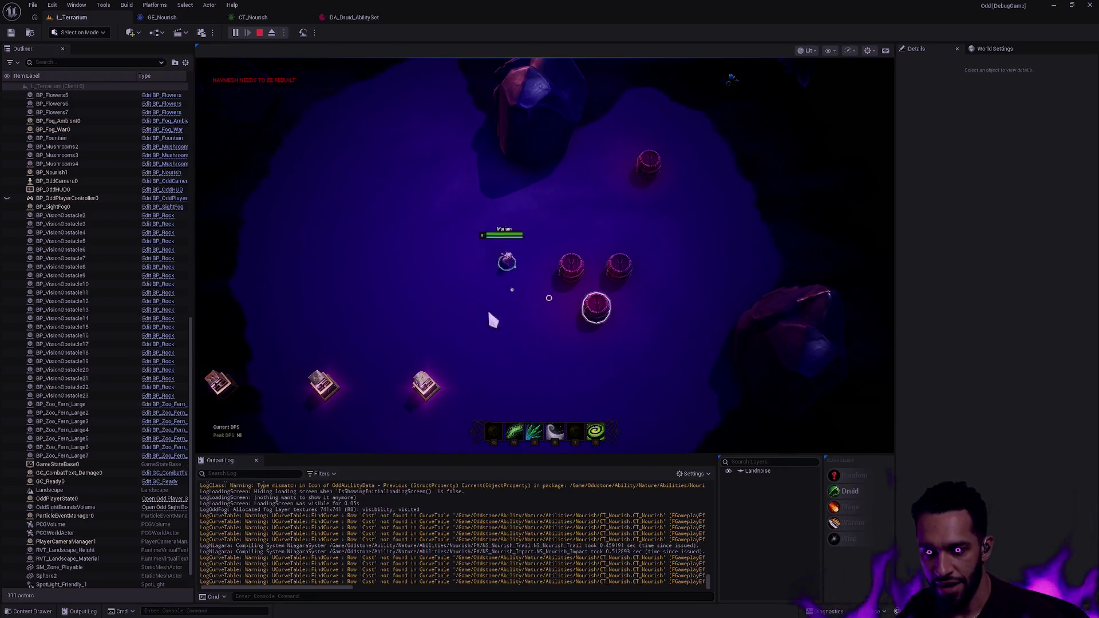
key(w)
click(470, 313)
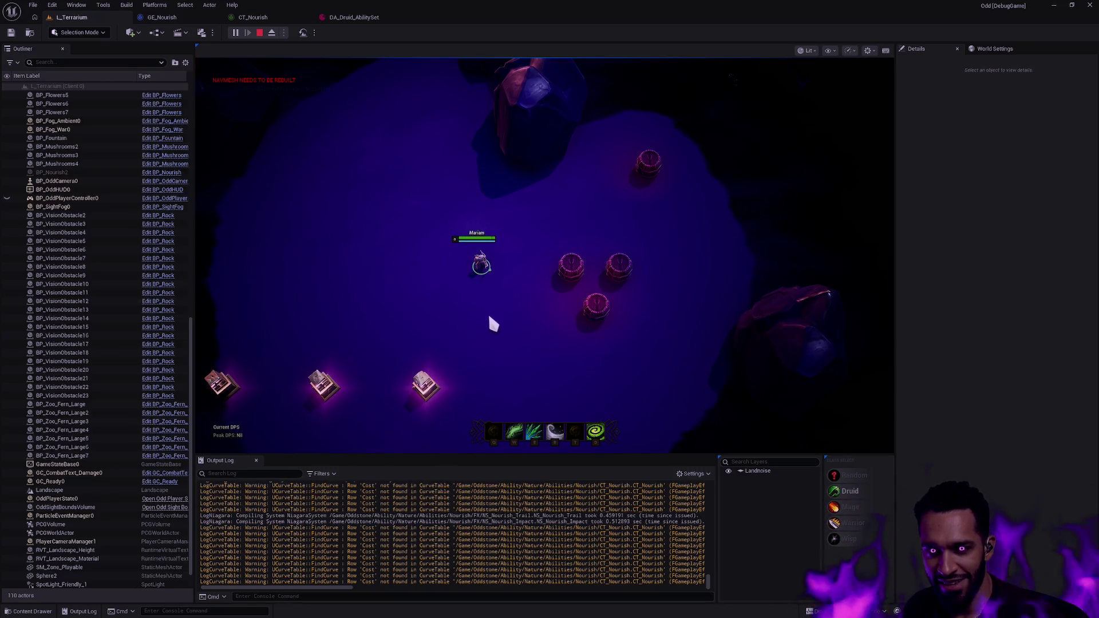
Keep walking the Druid around the arena, casting Nourish twice more
right_click(522, 289)
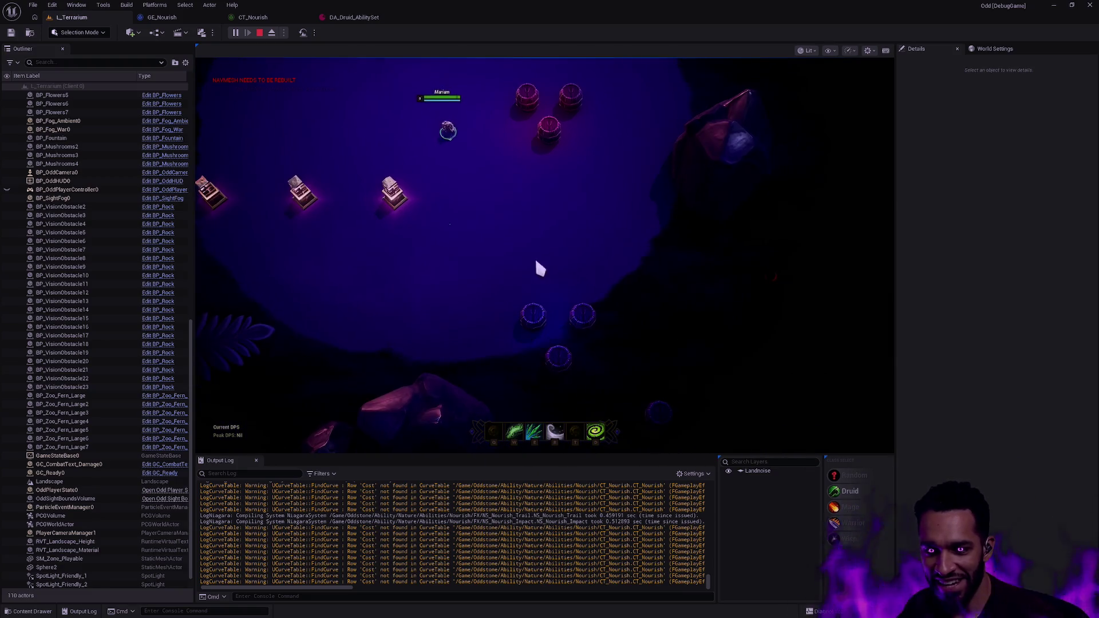
right_click(497, 276)
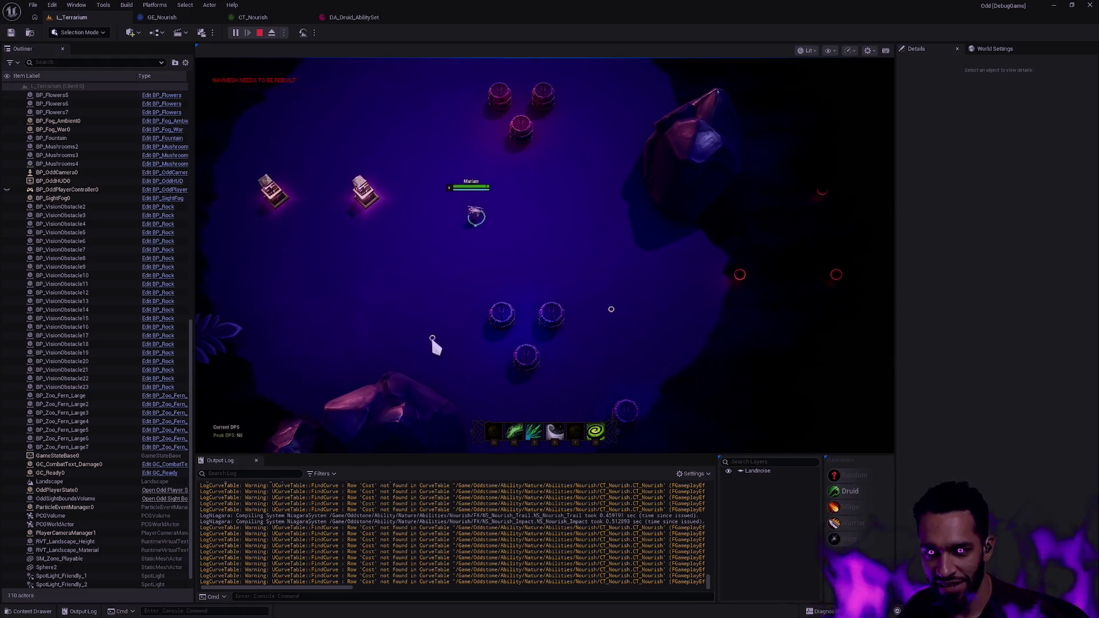
key(w)
right_click(464, 252)
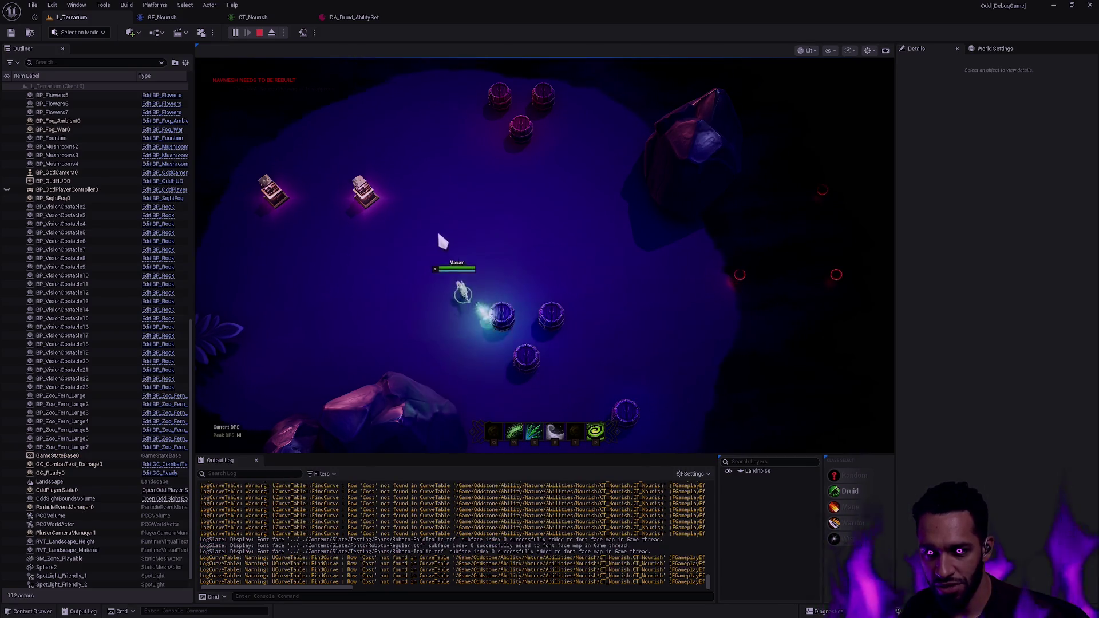
key(w)
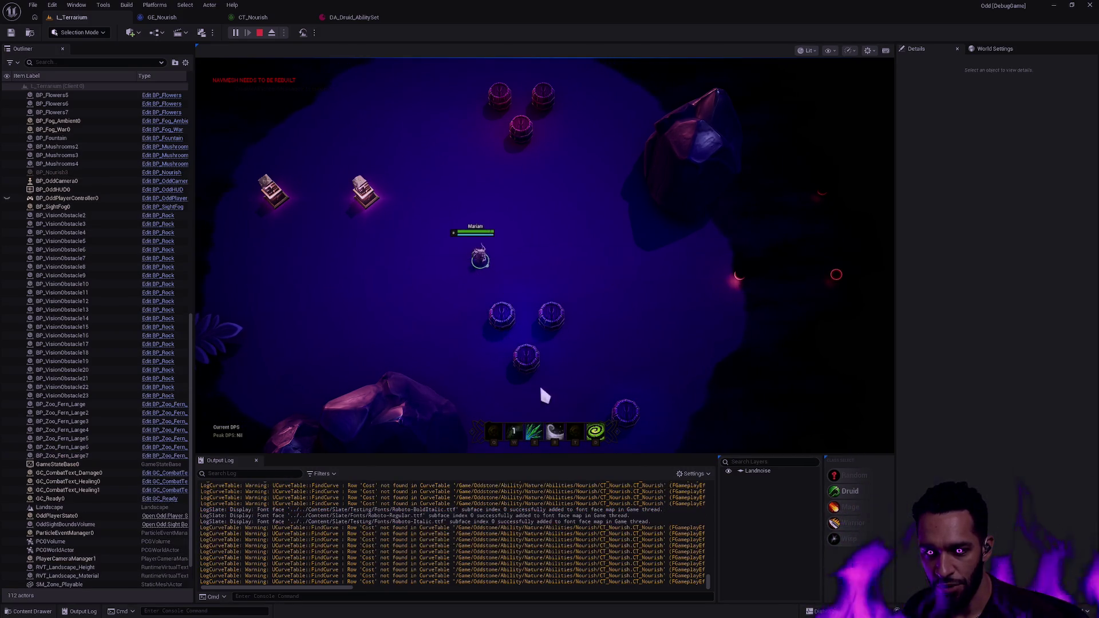
right_click(613, 206)
right_click(507, 252)
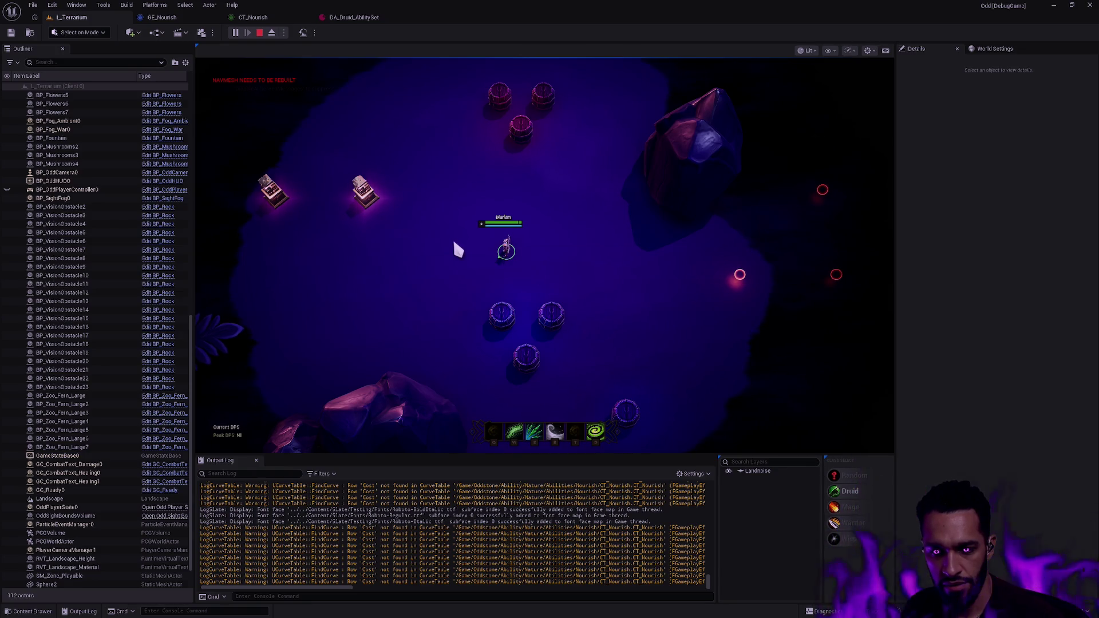
Review CT_Nourish and GE_Nourish, then open GE_Nourish_Cost via a 'Nourish Cost' asset search
scroll(459, 250, down, 3)
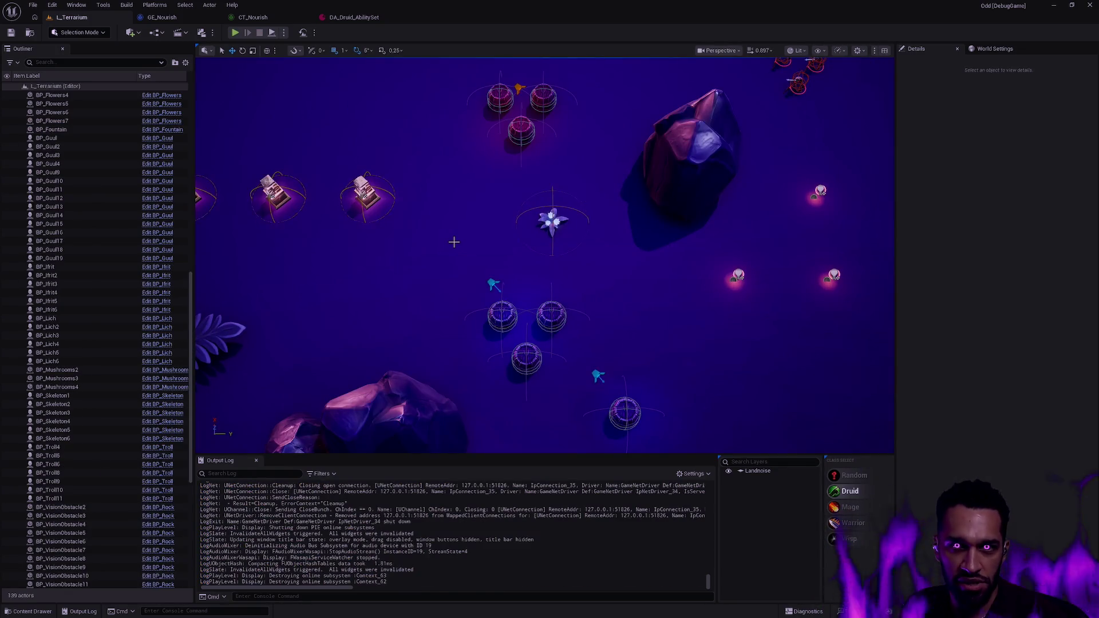
click(263, 19)
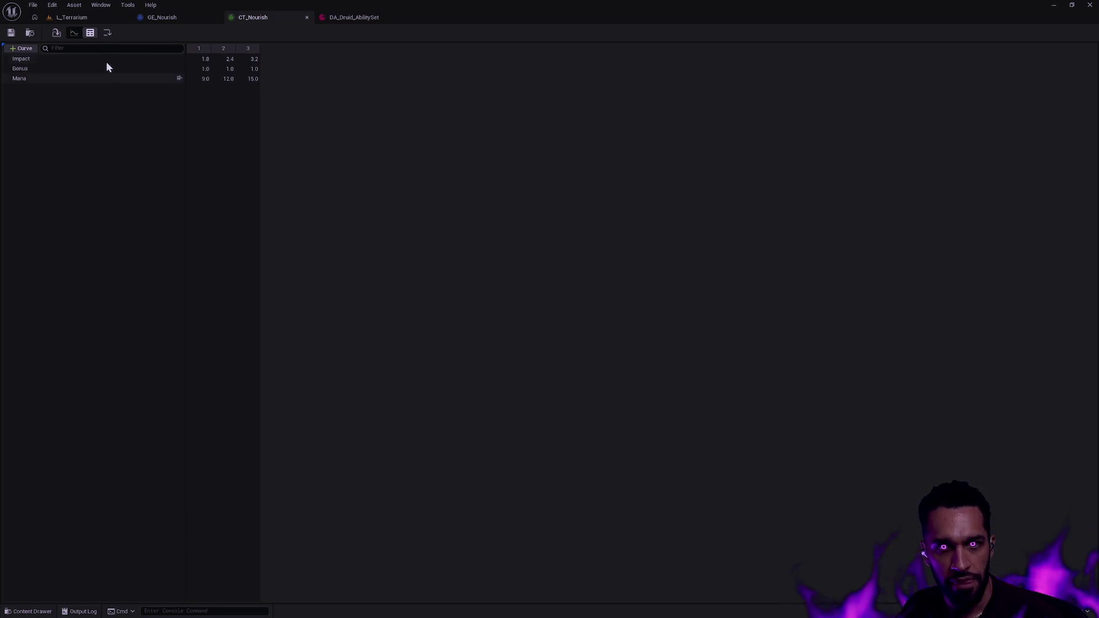
click(172, 18)
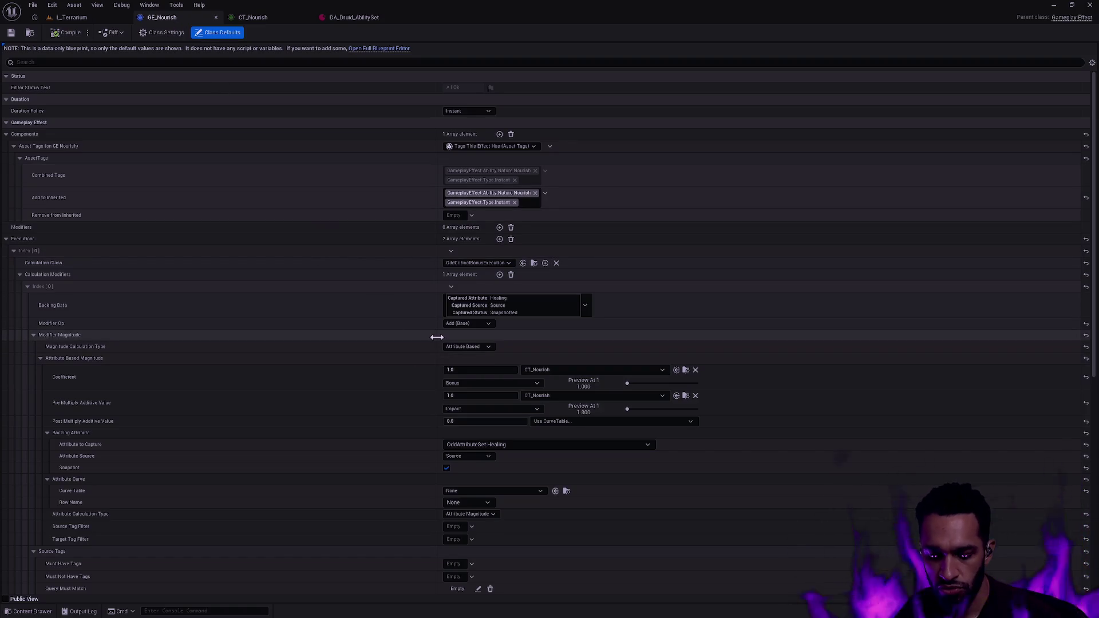
key(ctrl+p)
text(Nourish Cost)
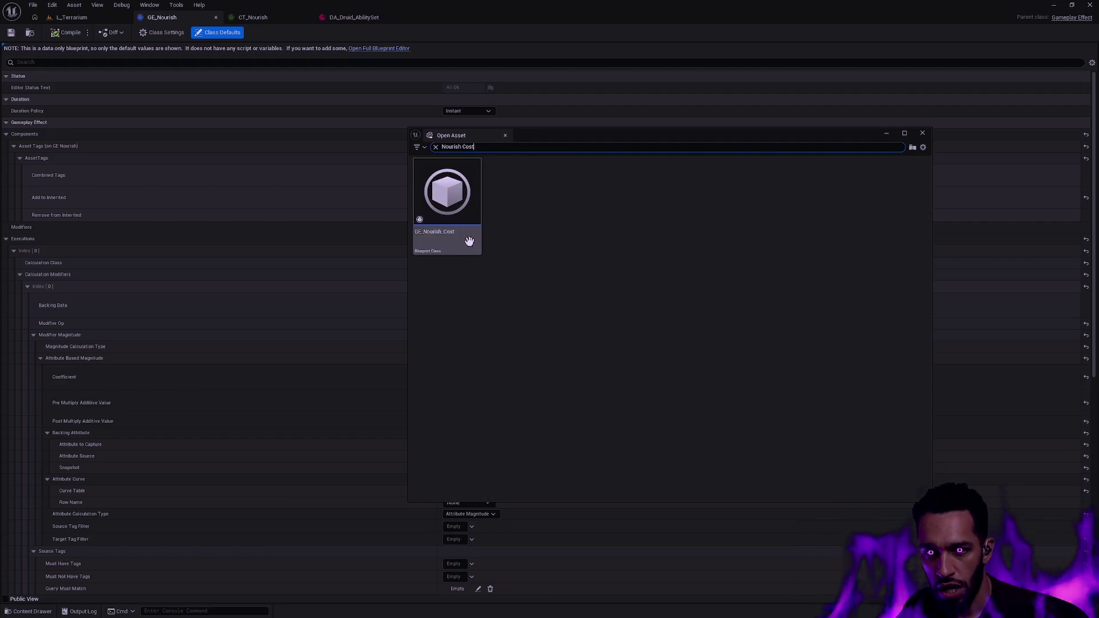
click(469, 240)
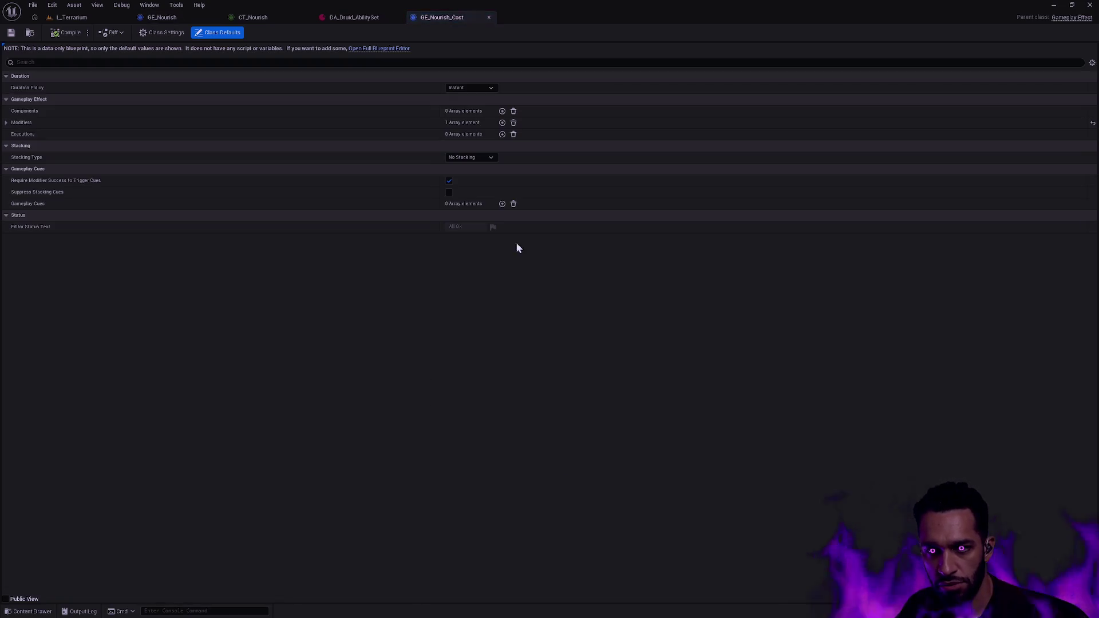
Set GE_Nourish_Cost's modifier magnitude curve to the Mana row and save
click(7, 123)
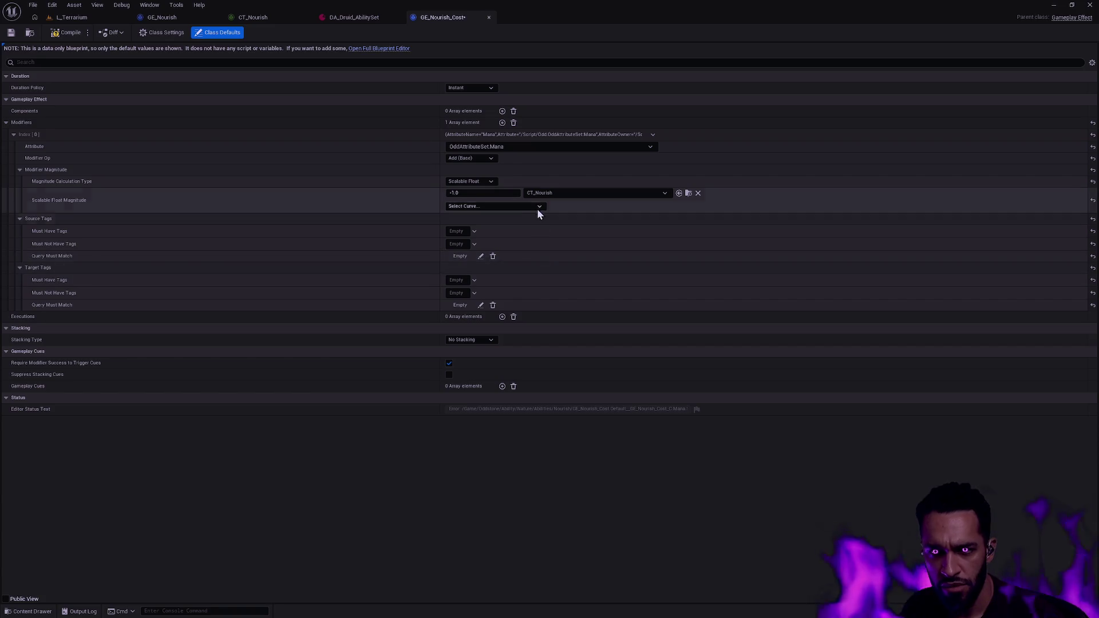
click(513, 207)
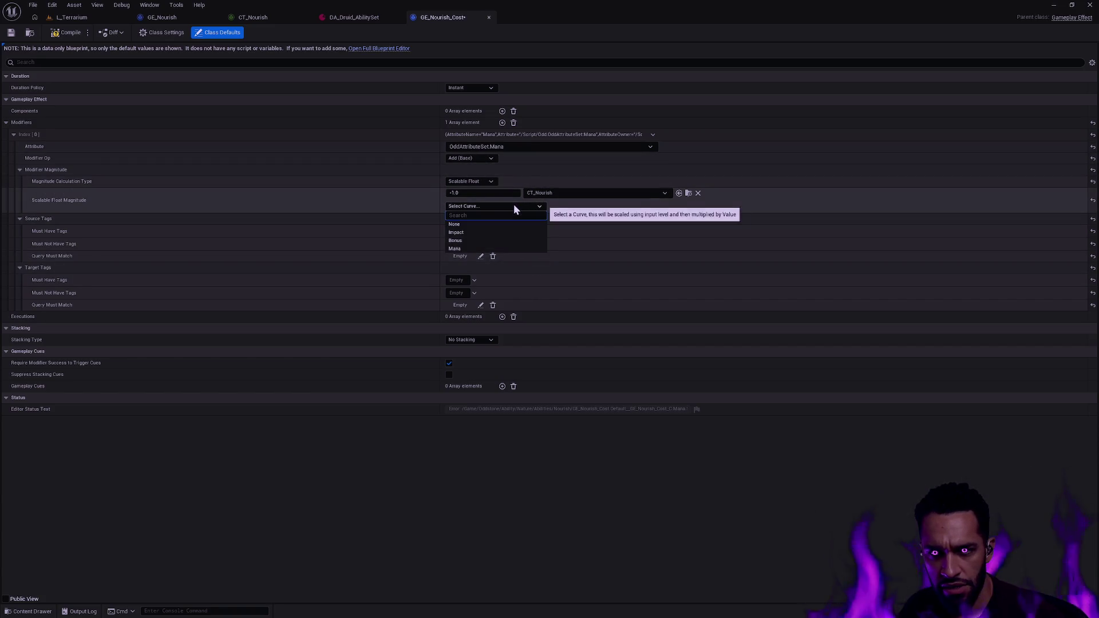
click(461, 241)
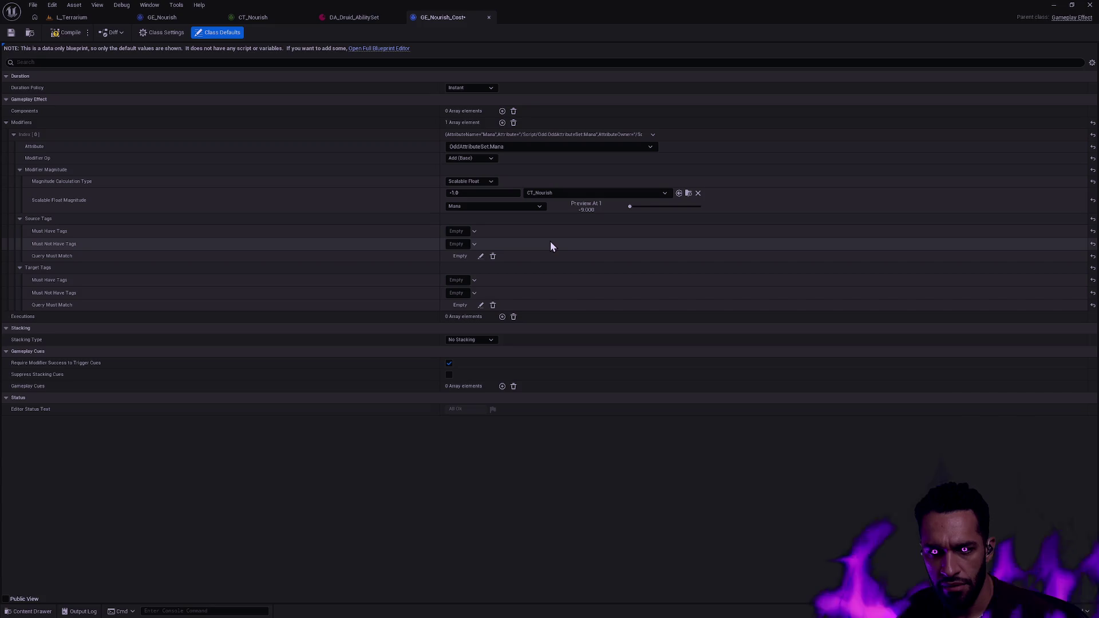
click(11, 33)
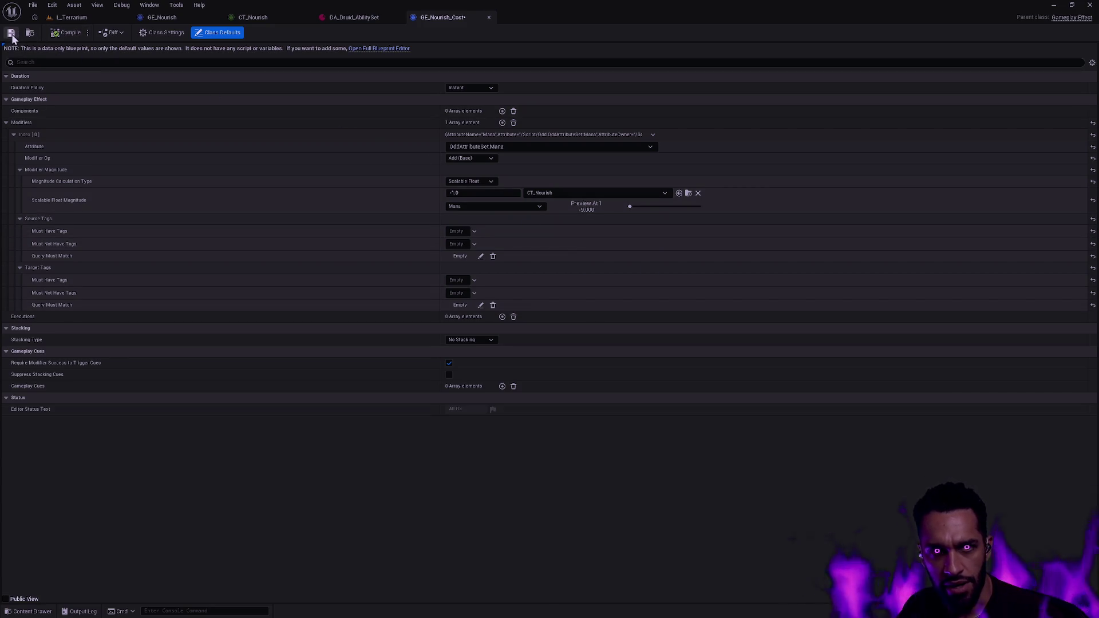
Check the CT_Nourish values, then return to L_Terrarium and start a play session
click(267, 17)
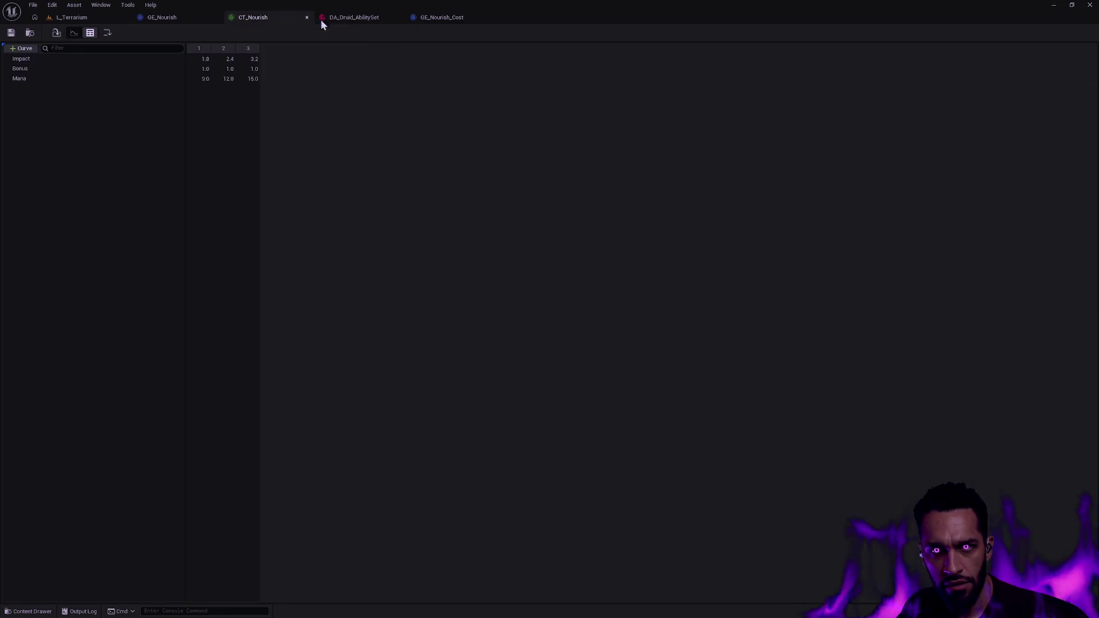
click(450, 17)
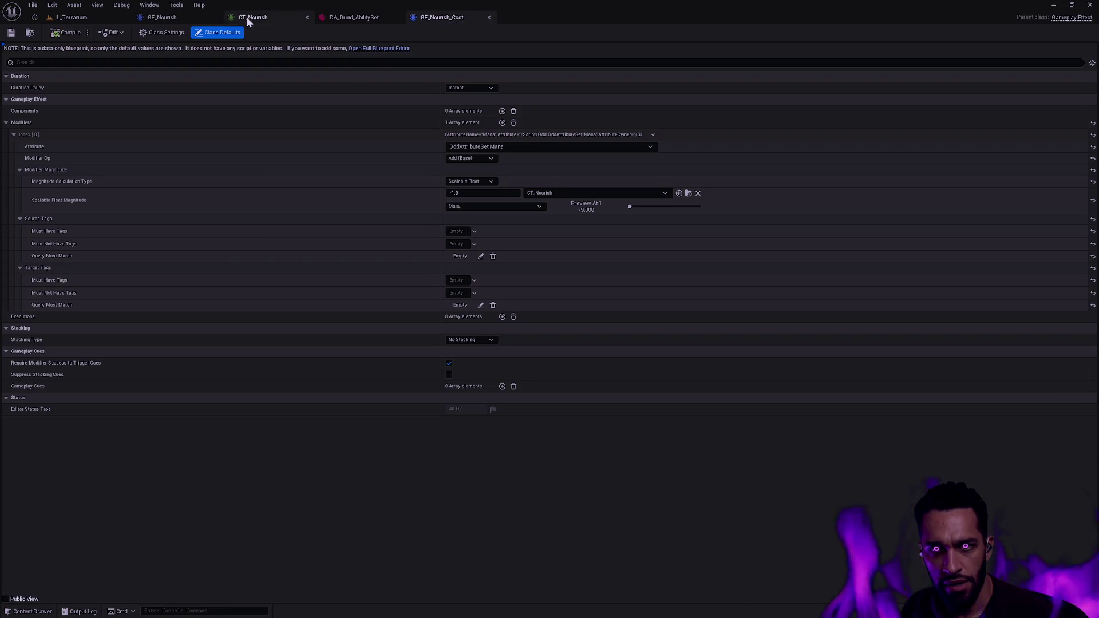
click(253, 17)
click(360, 18)
click(271, 16)
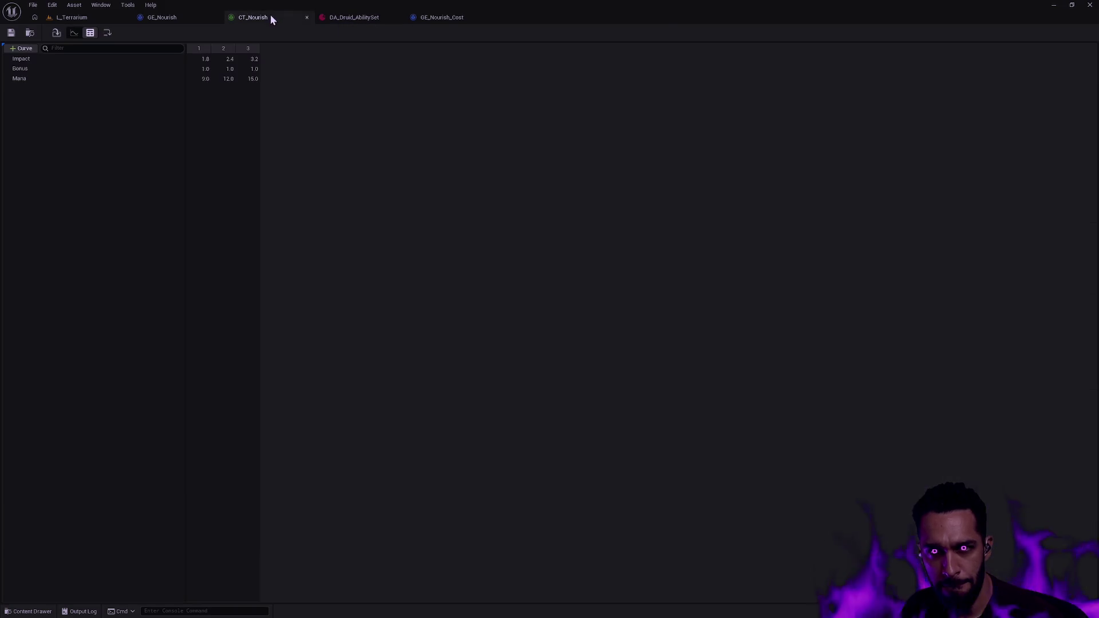
click(77, 15)
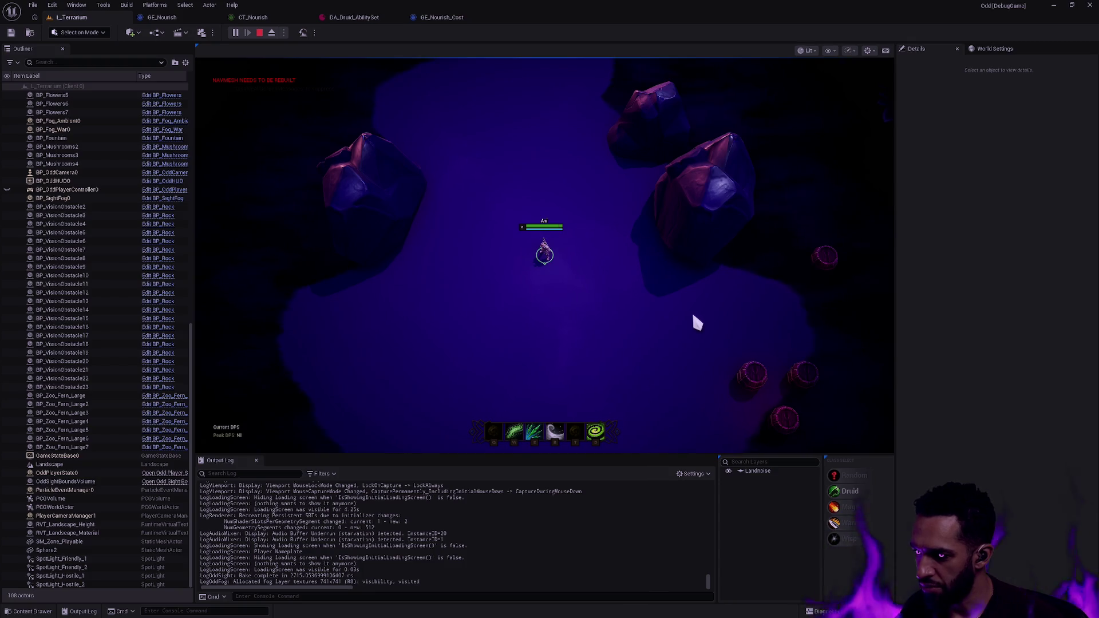
Walk the Druid around L_Terrarium, cast Nourish twice, then end the play session
mouse_move(899, 457)
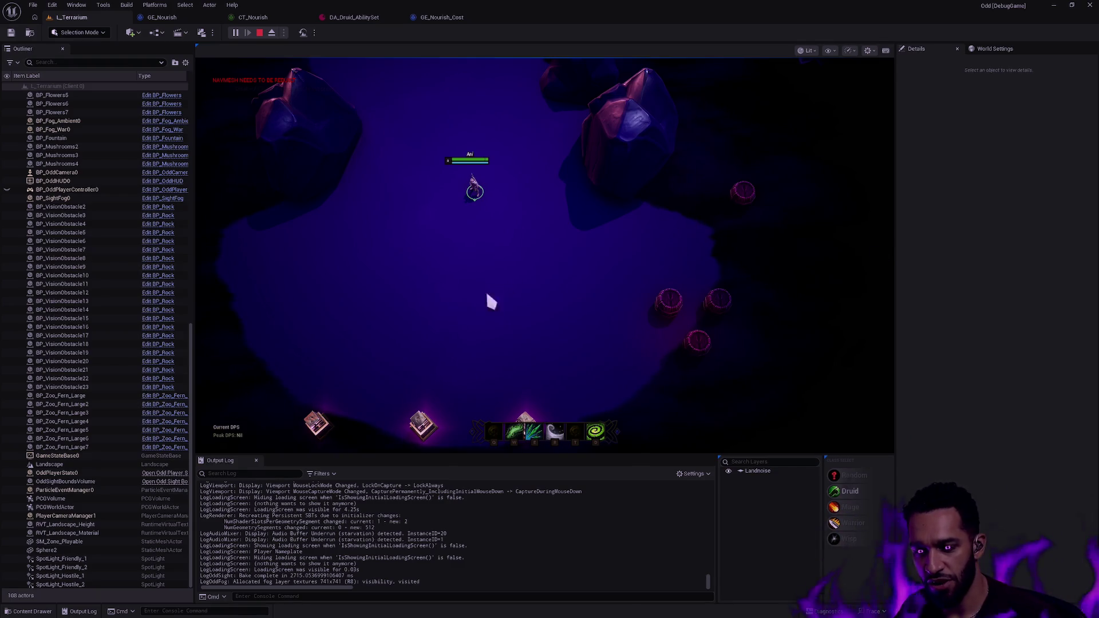
right_click(387, 317)
right_click(590, 382)
key(w)
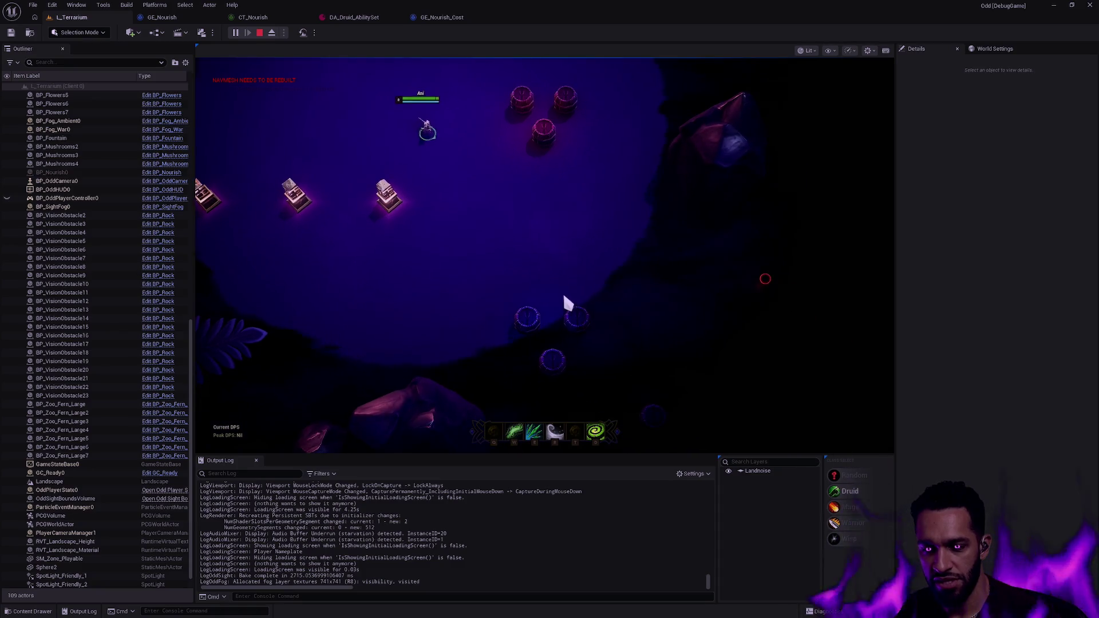
right_click(626, 295)
right_click(555, 309)
key(w)
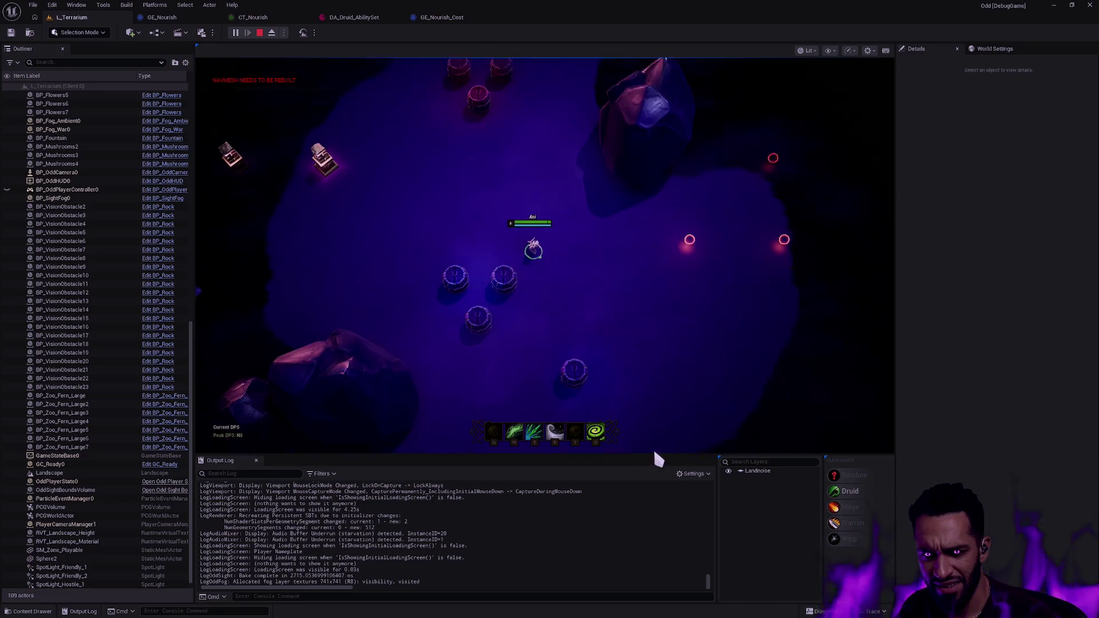
right_click(587, 213)
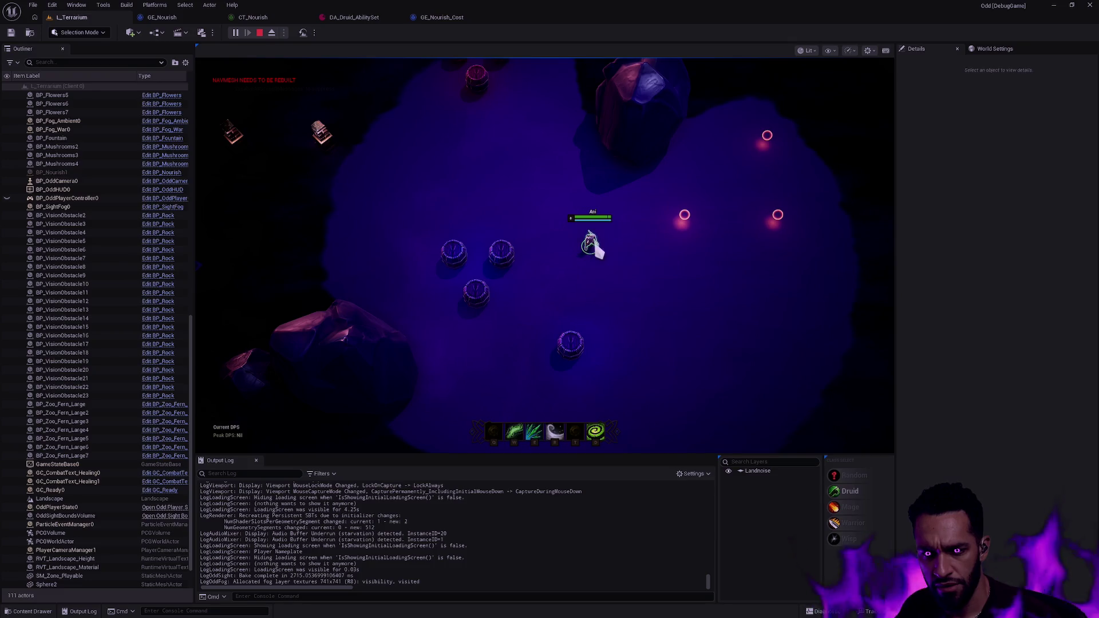
key(Escape)
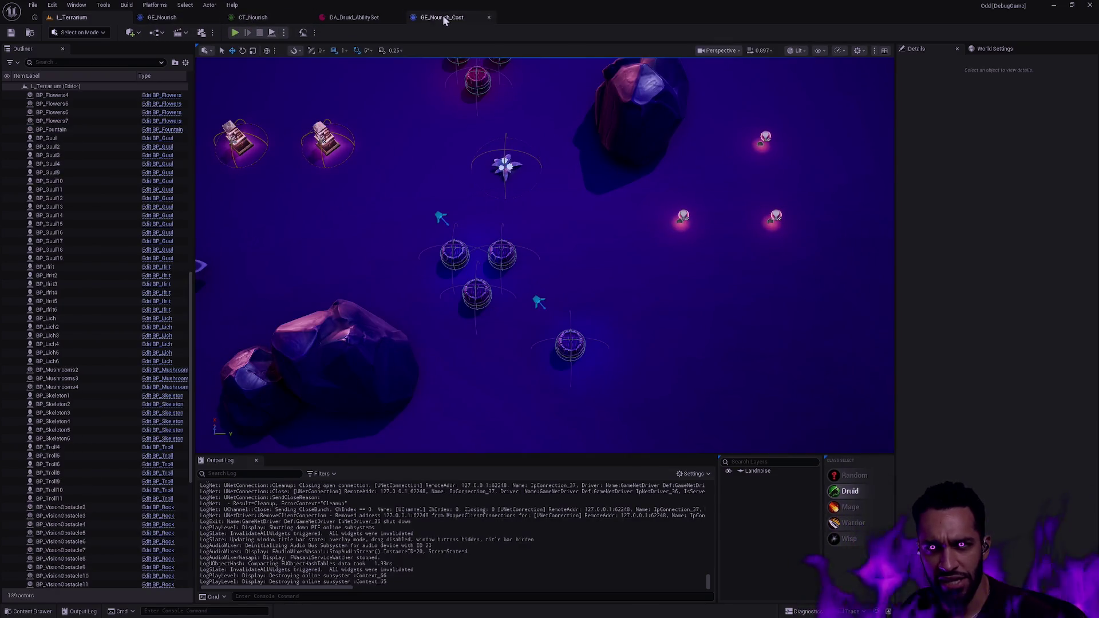
Find the Nourish ability asset by searching 'GA Nour' and open it
key(ctrl+p)
text(GA Nou)
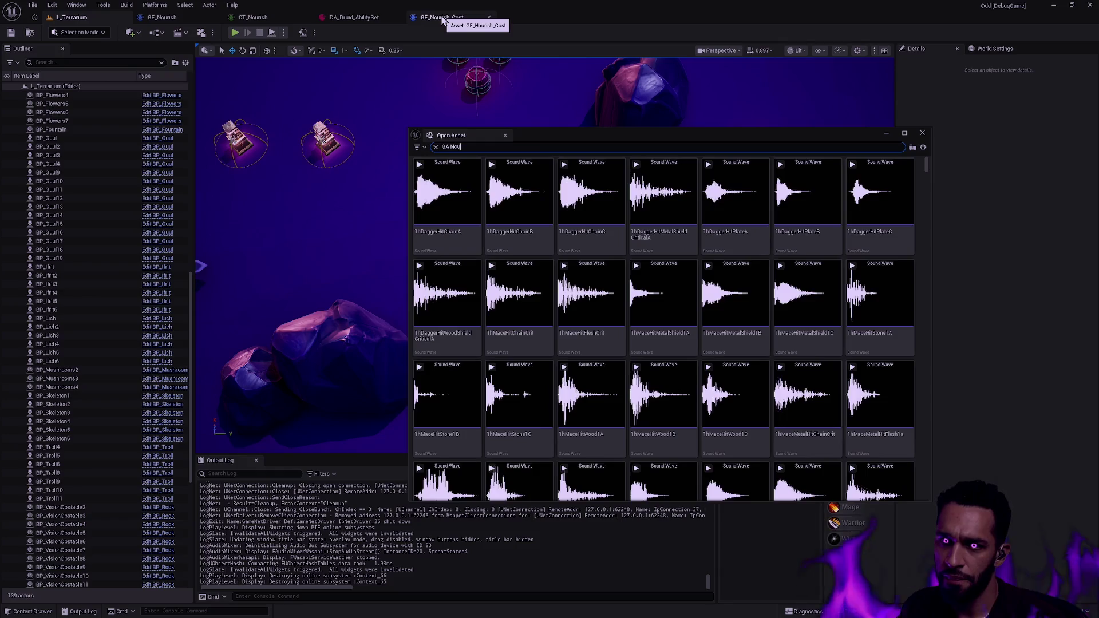
text(r)
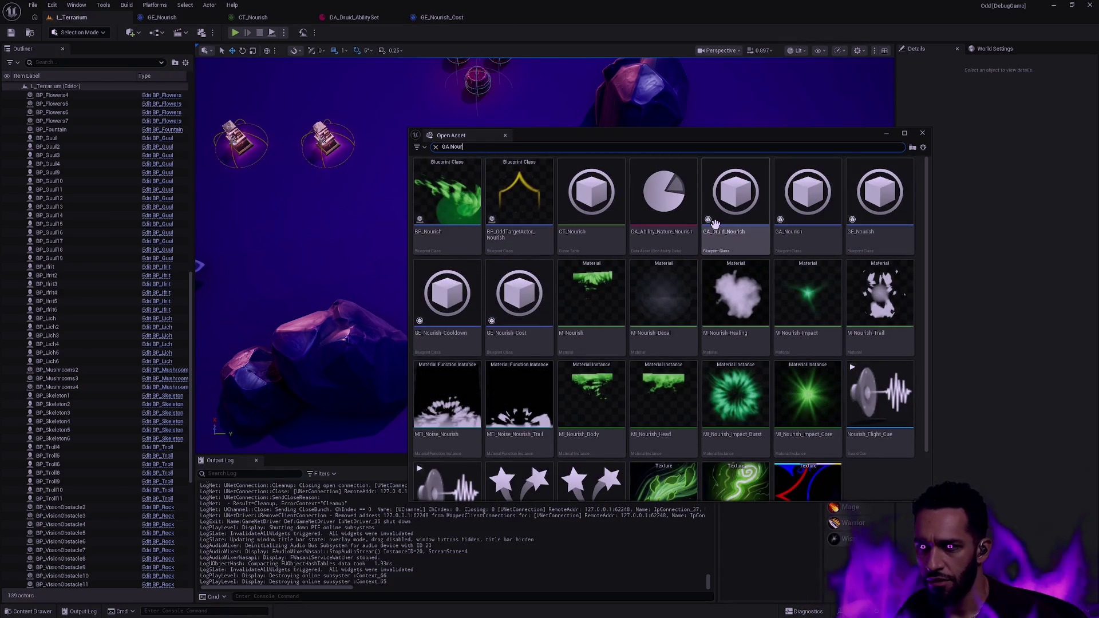
click(808, 245)
double_click(808, 243)
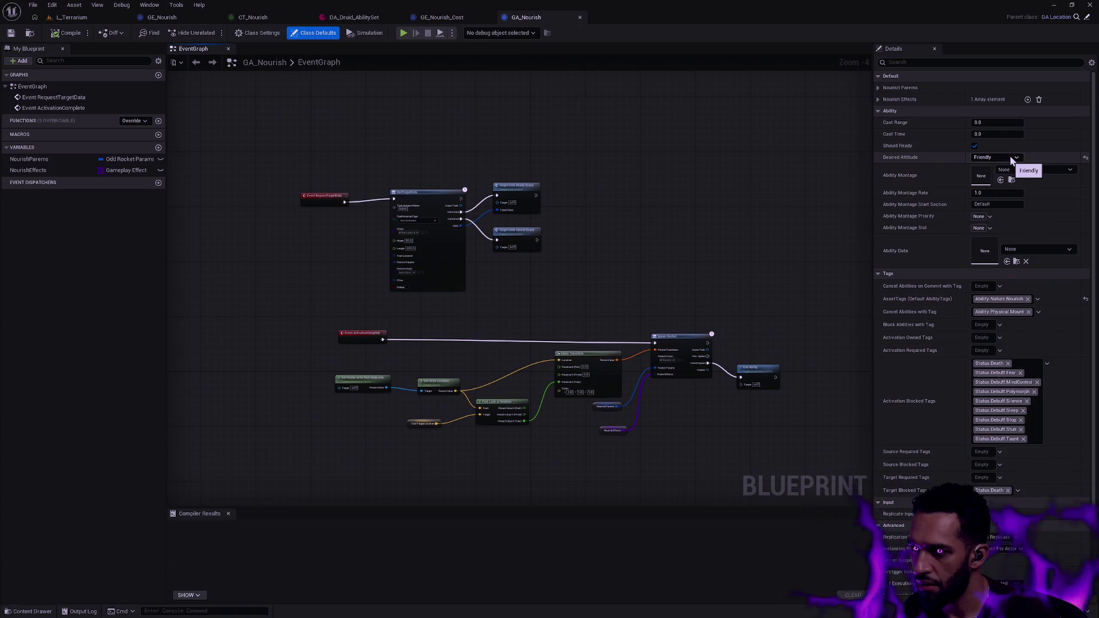
Open GA_Mage_Fireball through the asset finder, then close its tab
key(ctrl+p)
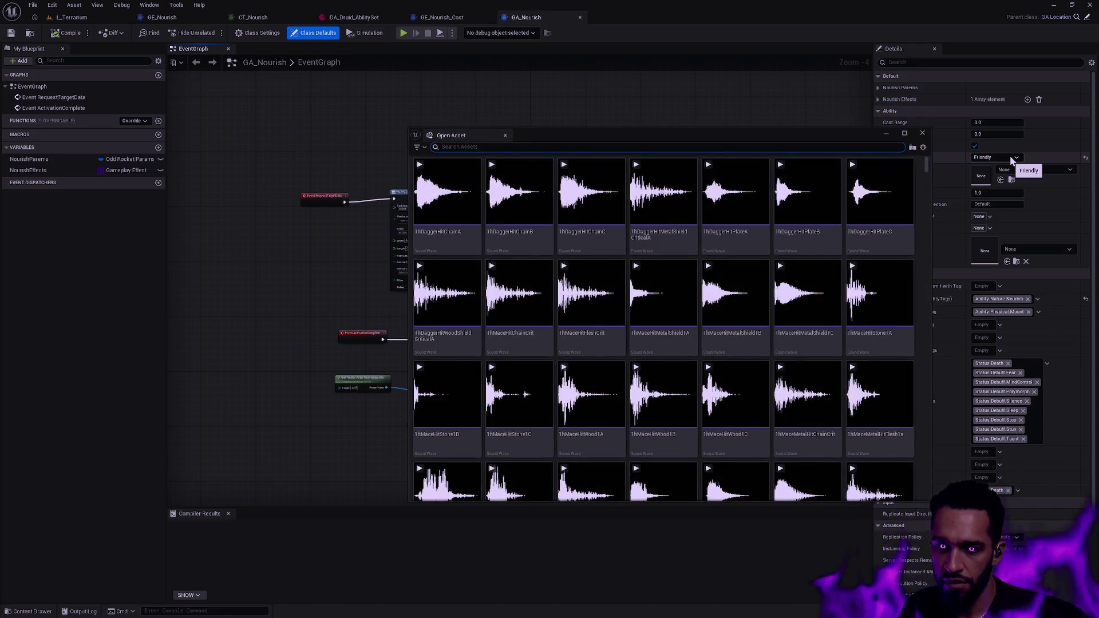
text(Druid Nourish)
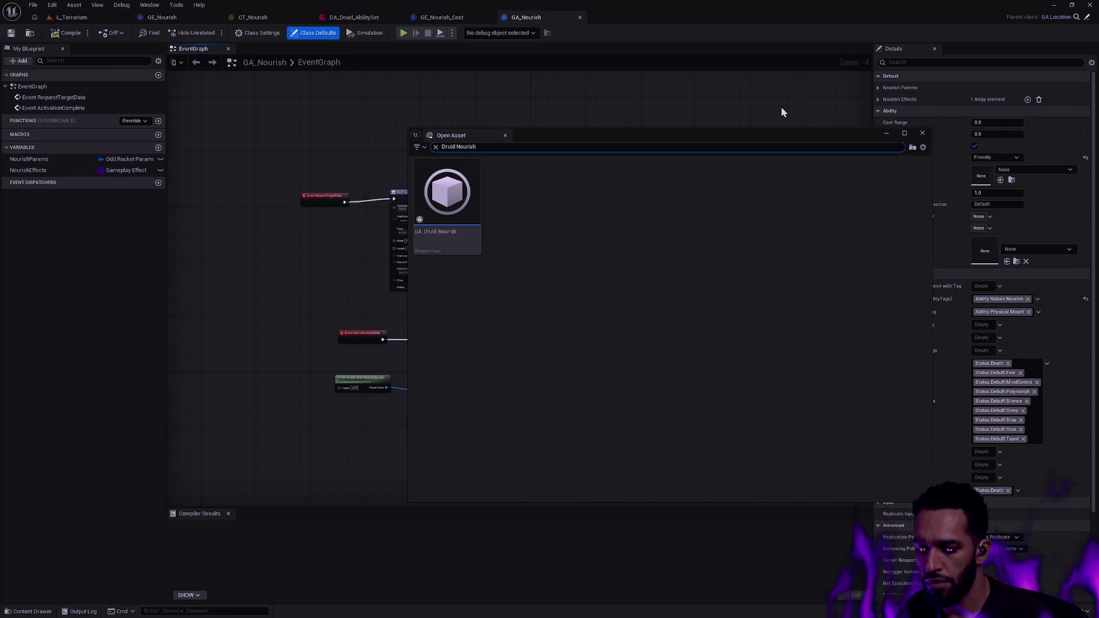
key(ctrl+a)
text(Mage Fire)
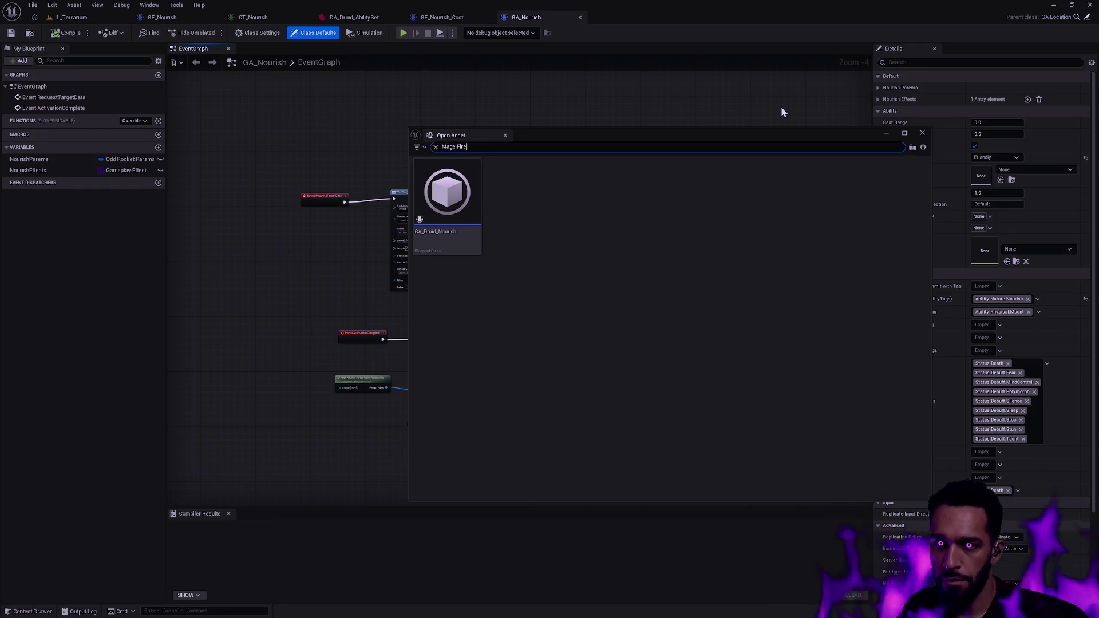
key(Down)
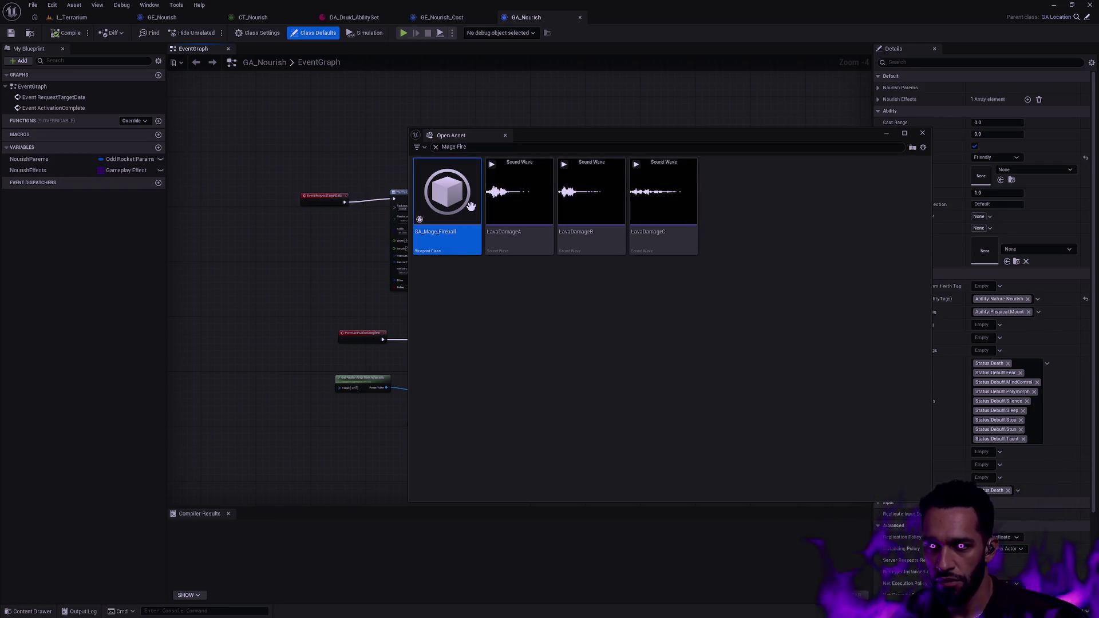
key(Return)
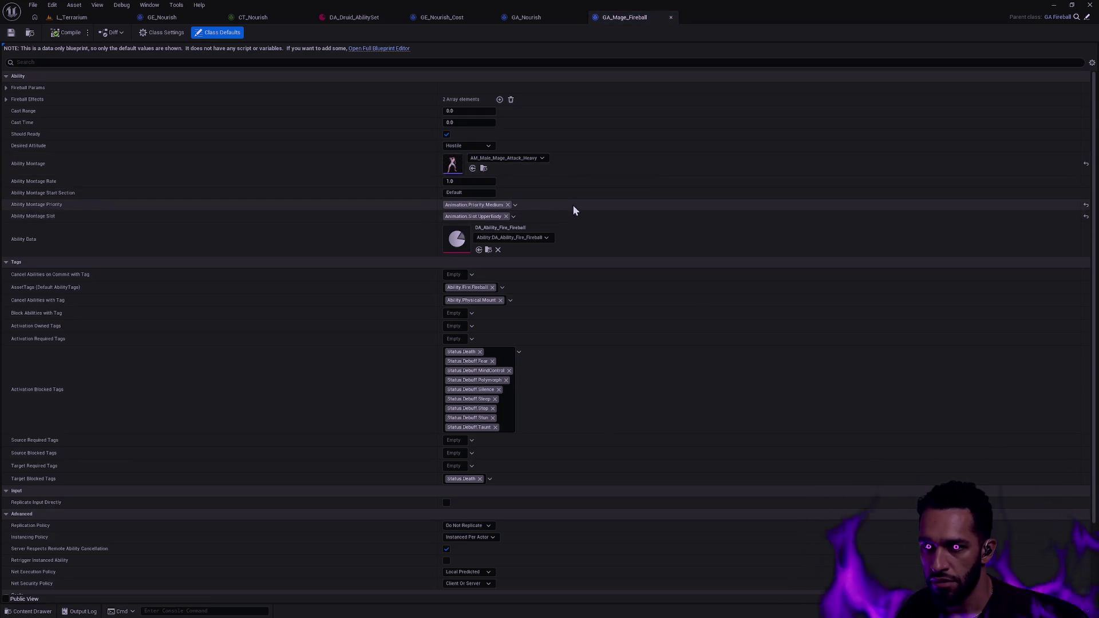
click(672, 17)
Open GA_Druid_Nourish and expand its Nourish Effects and Nourish Parems sections
key(ctrl+p)
text(druid)
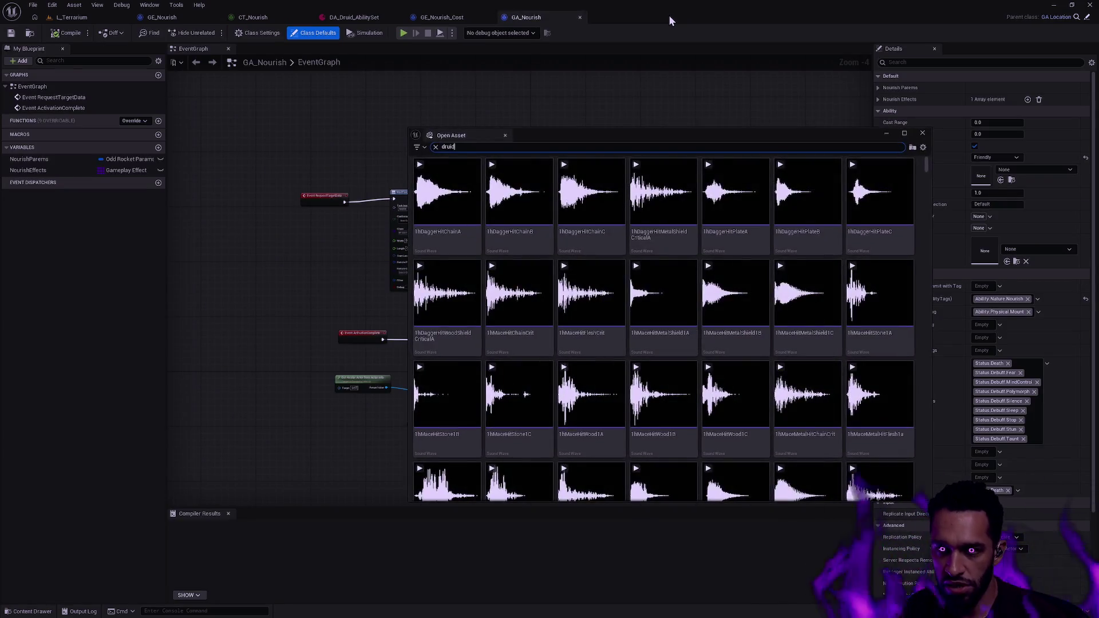
text(sh)
double_click(462, 210)
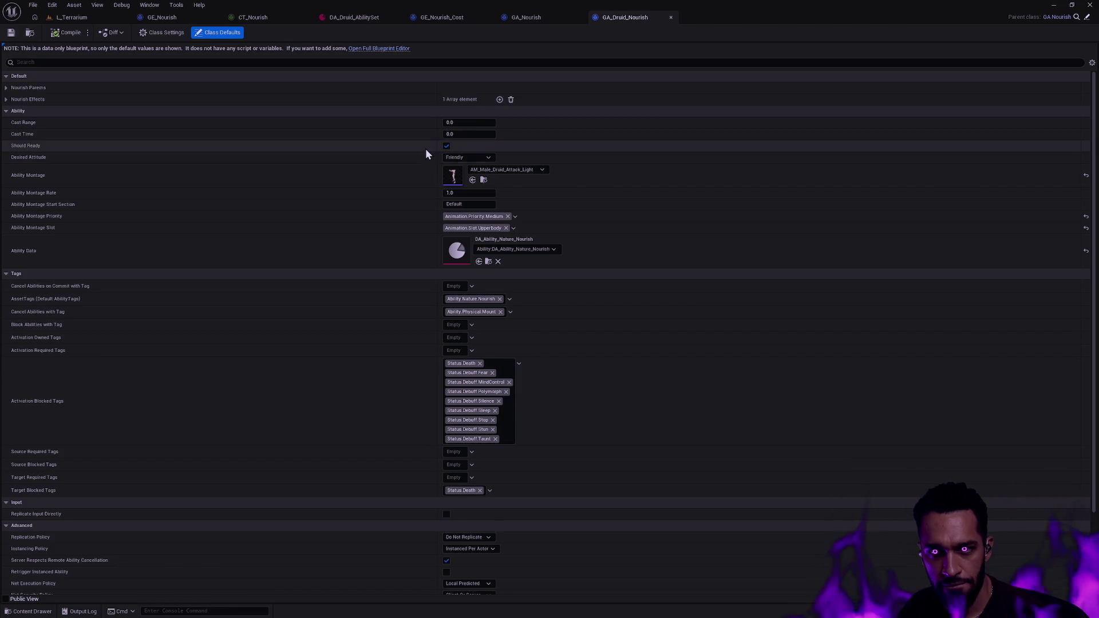
click(7, 100)
click(7, 88)
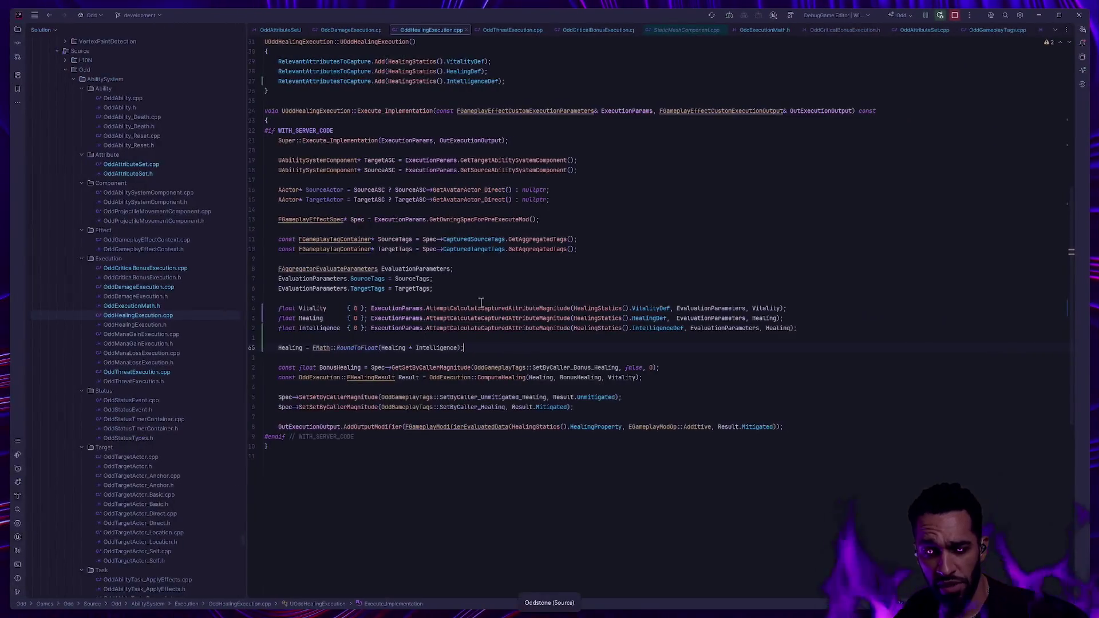
Add a breakpoint on the ComputeHealing line in Rider, then bring L_Terrarium forward in Unreal
click(158, 315)
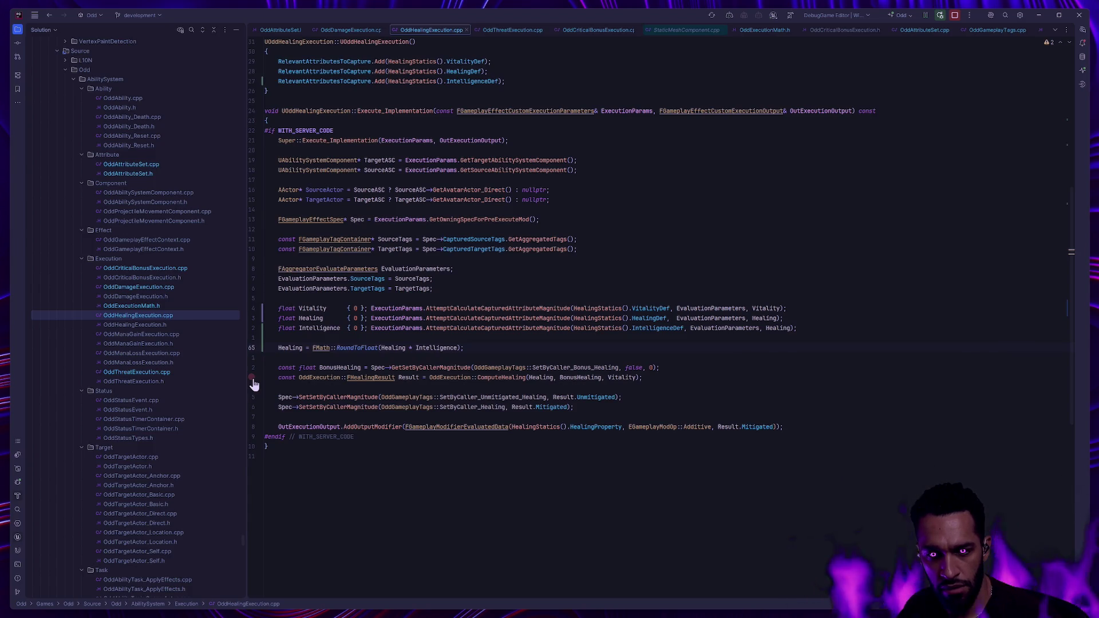
click(252, 378)
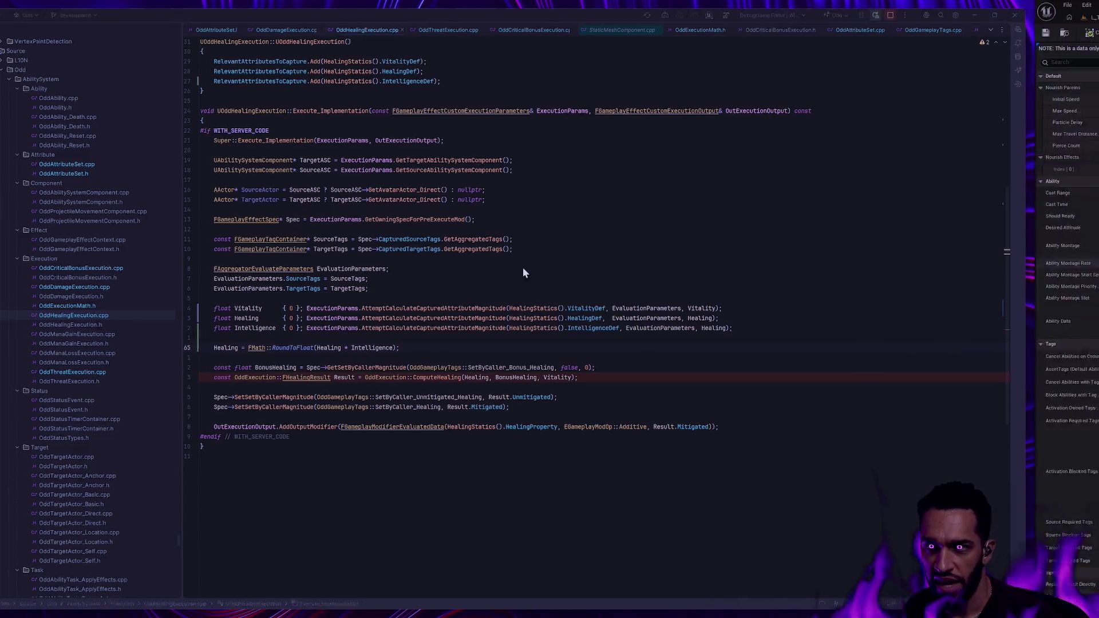
key(alt+Tab)
click(83, 20)
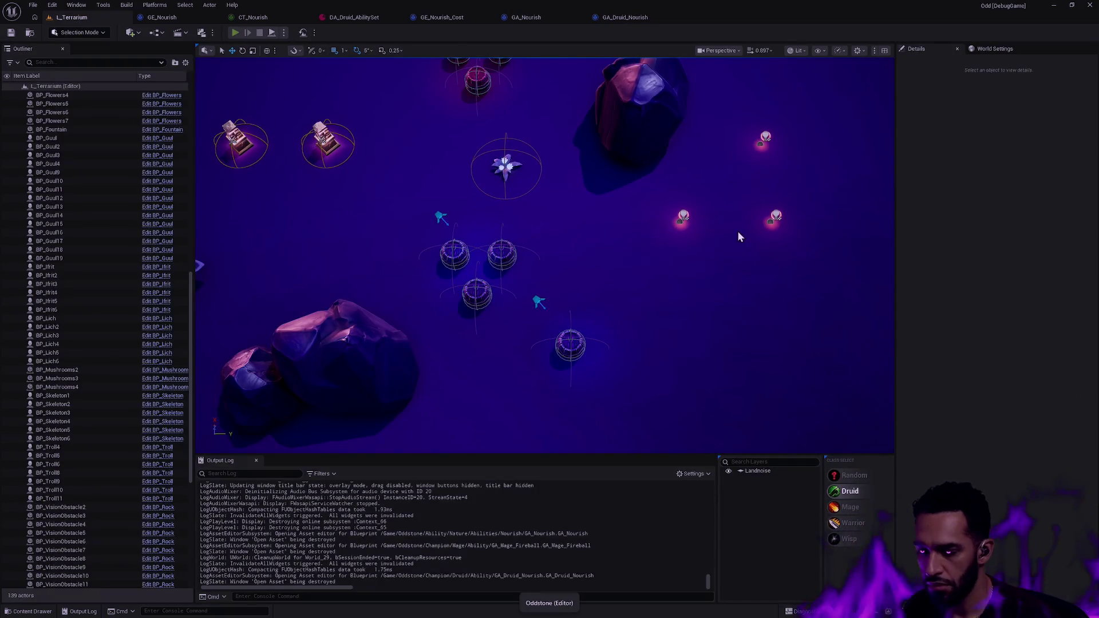
Launch Play-In-Editor for L_Terrarium with Alt+P
key(alt+p)
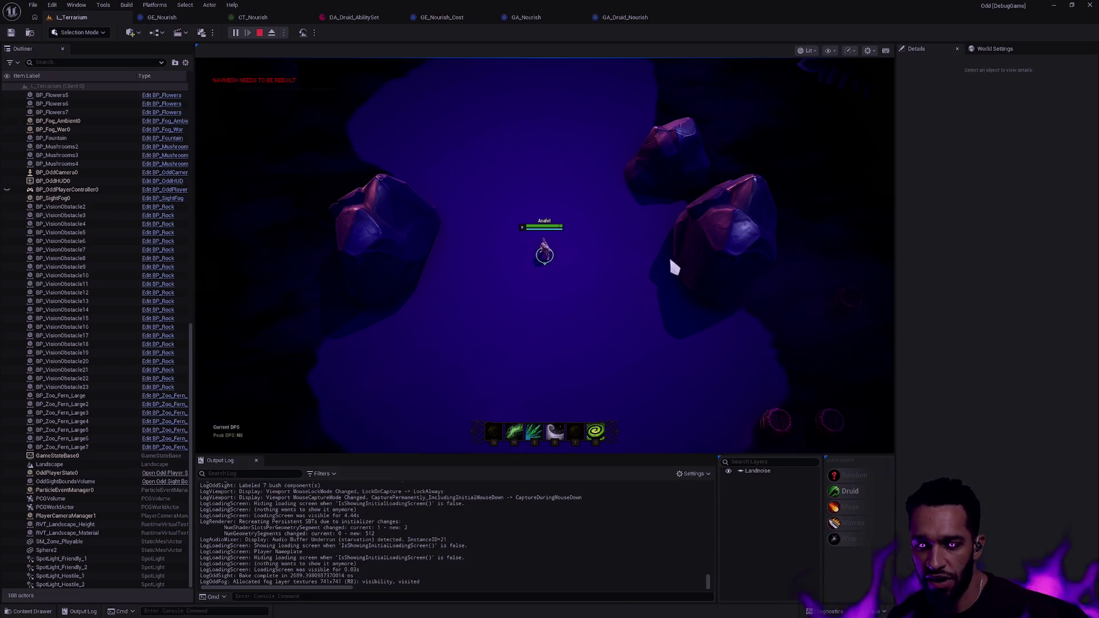
Walk the Druid down toward the altars and back, then recenter the camera
right_click(564, 311)
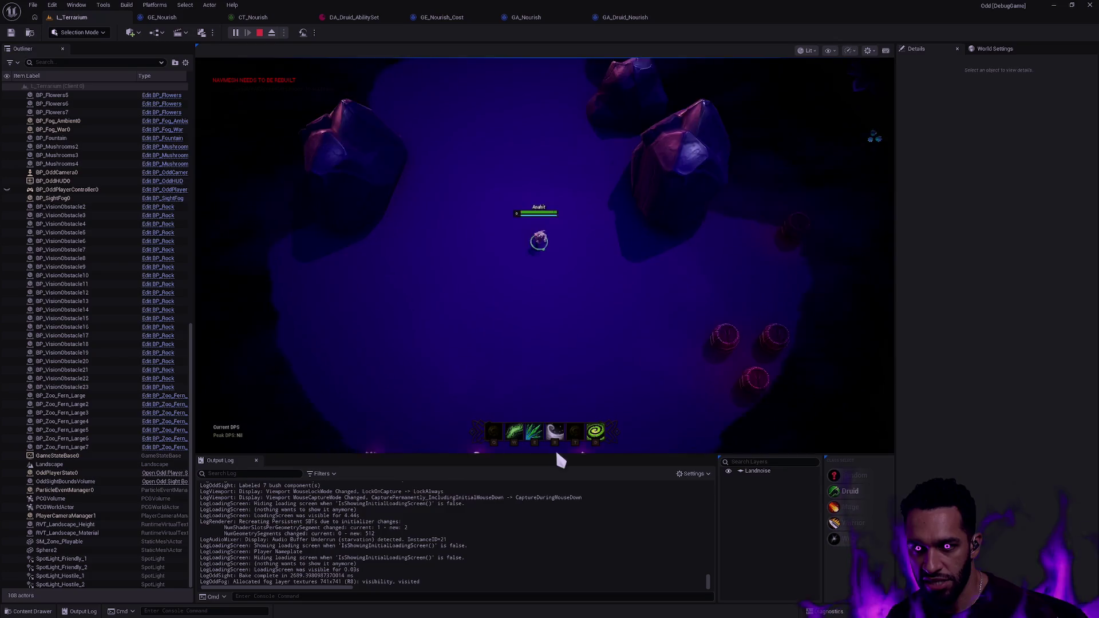
right_click(486, 248)
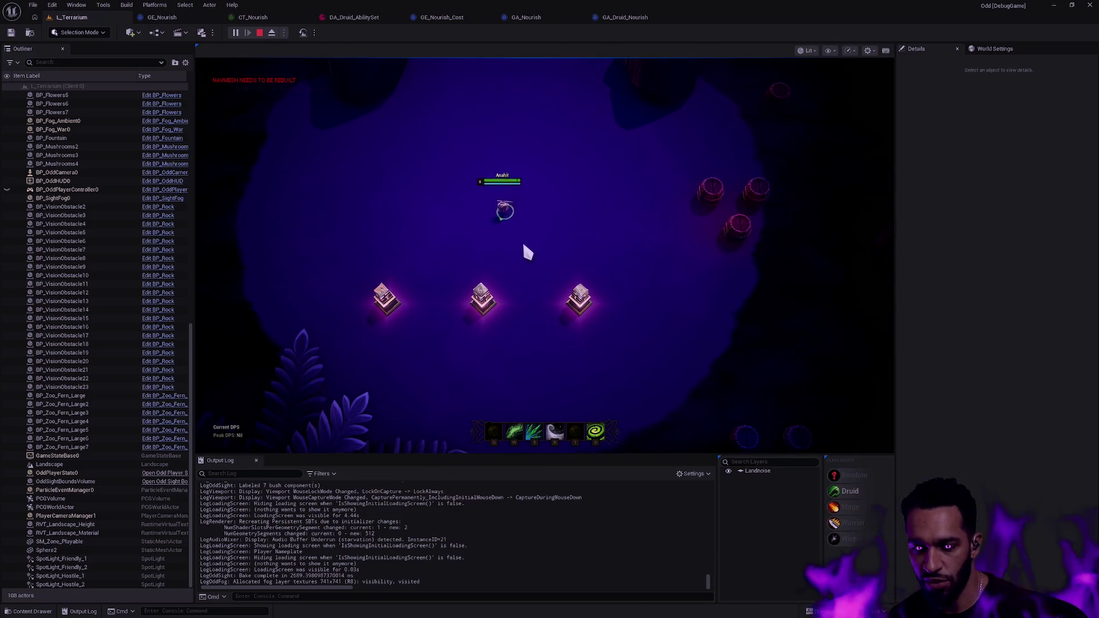
right_click(551, 222)
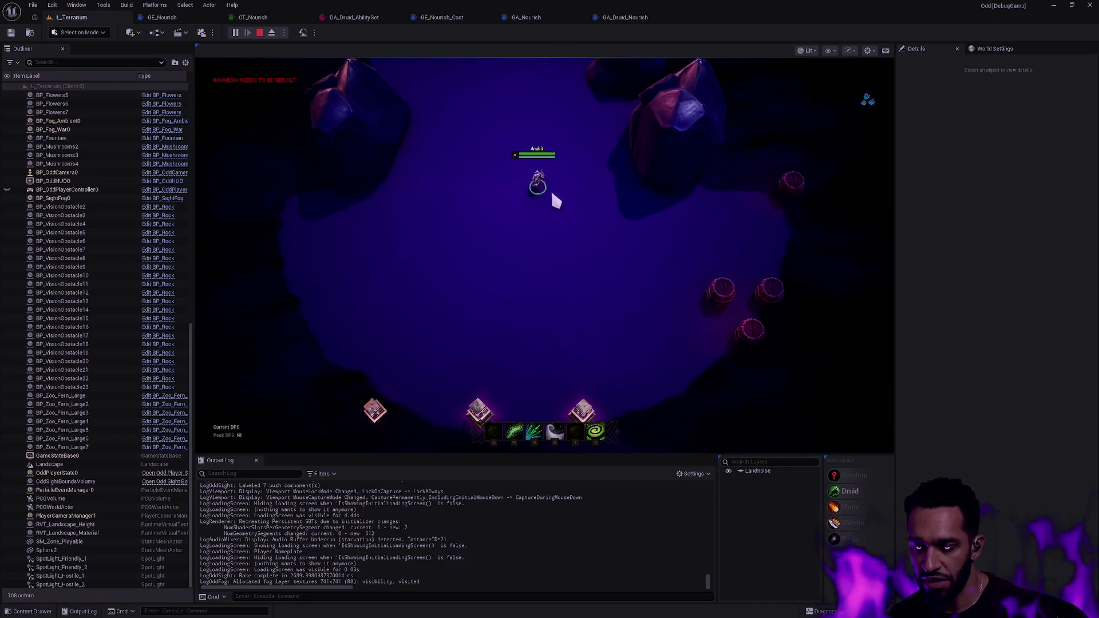
key(space)
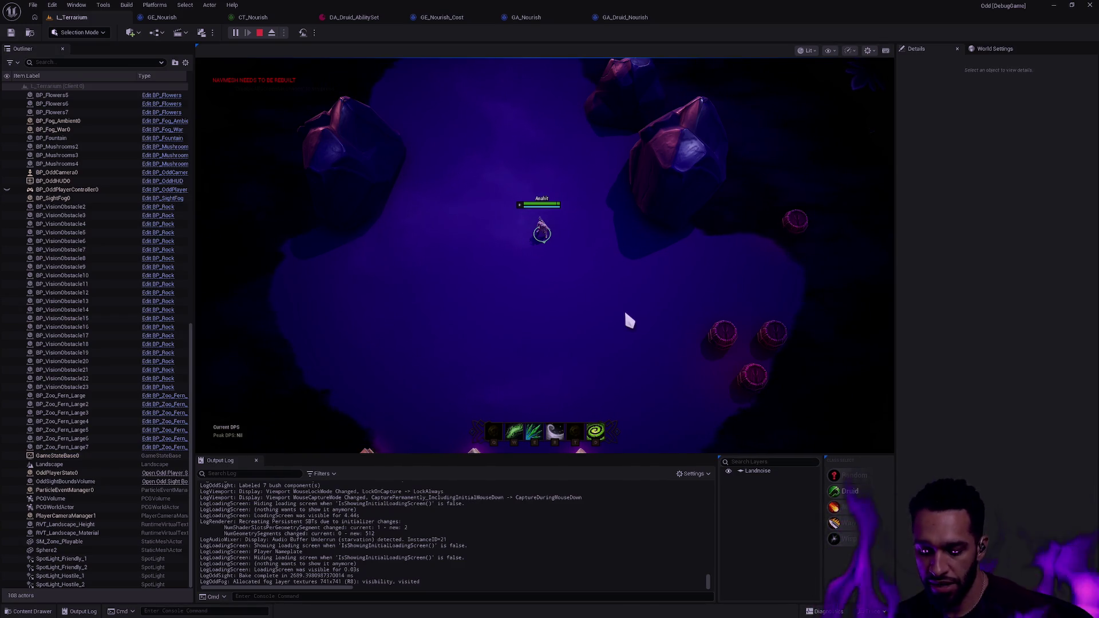
Open the Devlog folder through the Windows search
key(super)
text(devlog)
key(Return)
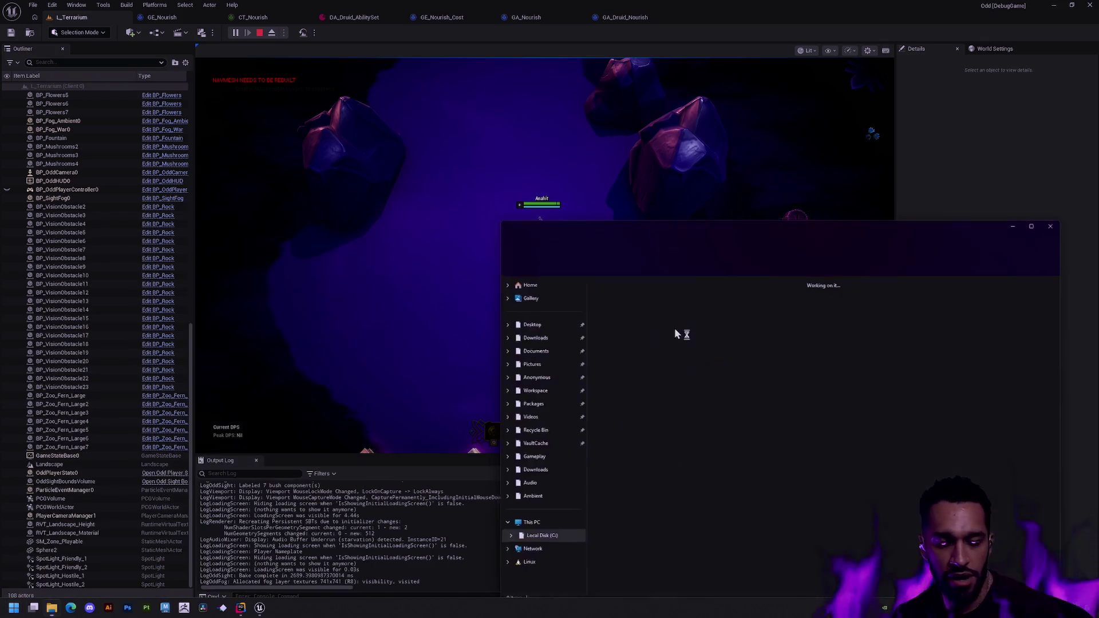
Move the Devlog window aside, enter Prototype, and play active-camera-prototype.mp4
drag(737, 220, 539, 152)
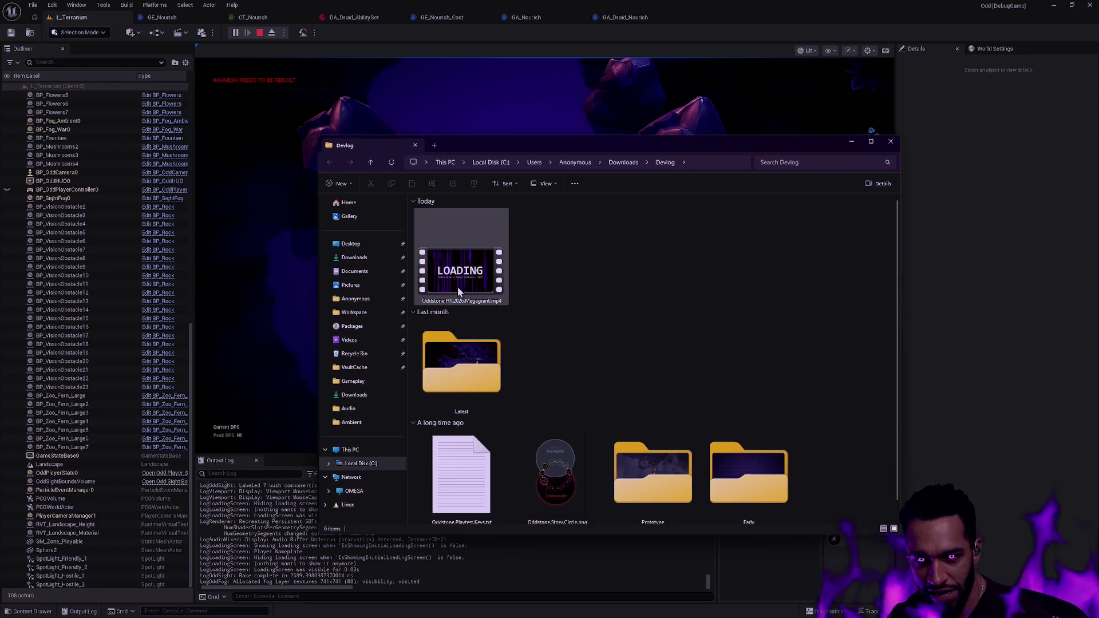
double_click(675, 472)
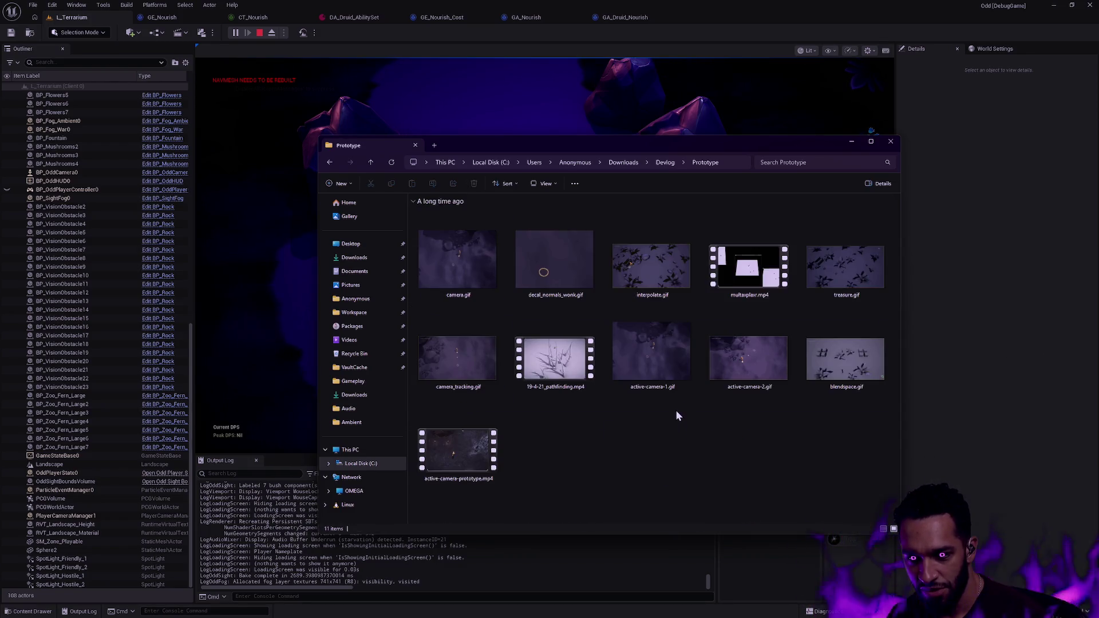
key(alt+Left)
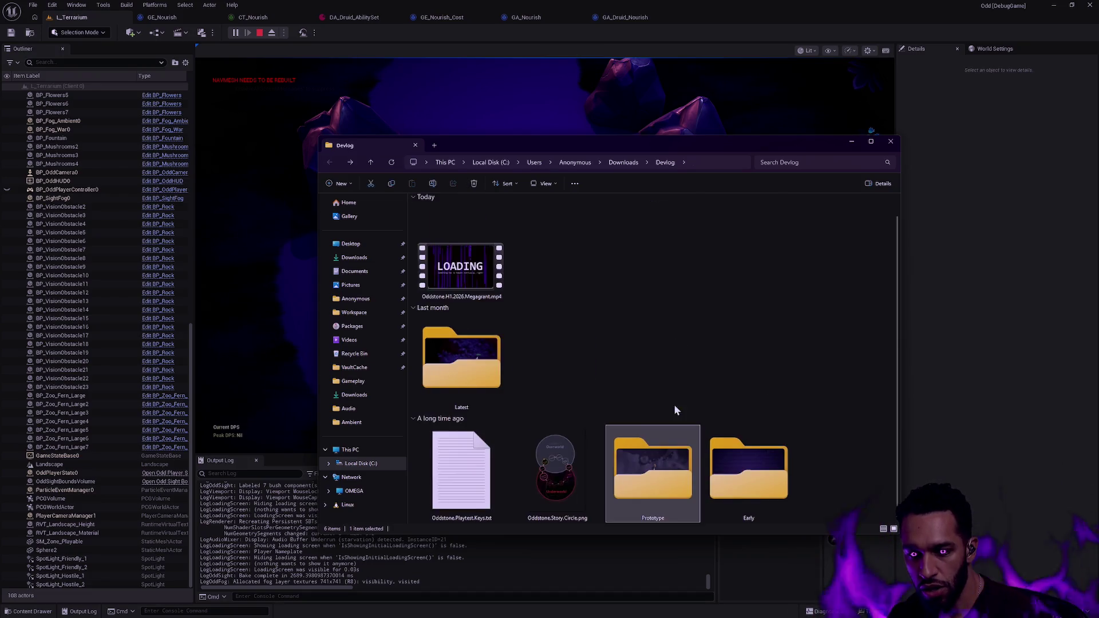
key(alt+Right)
double_click(478, 444)
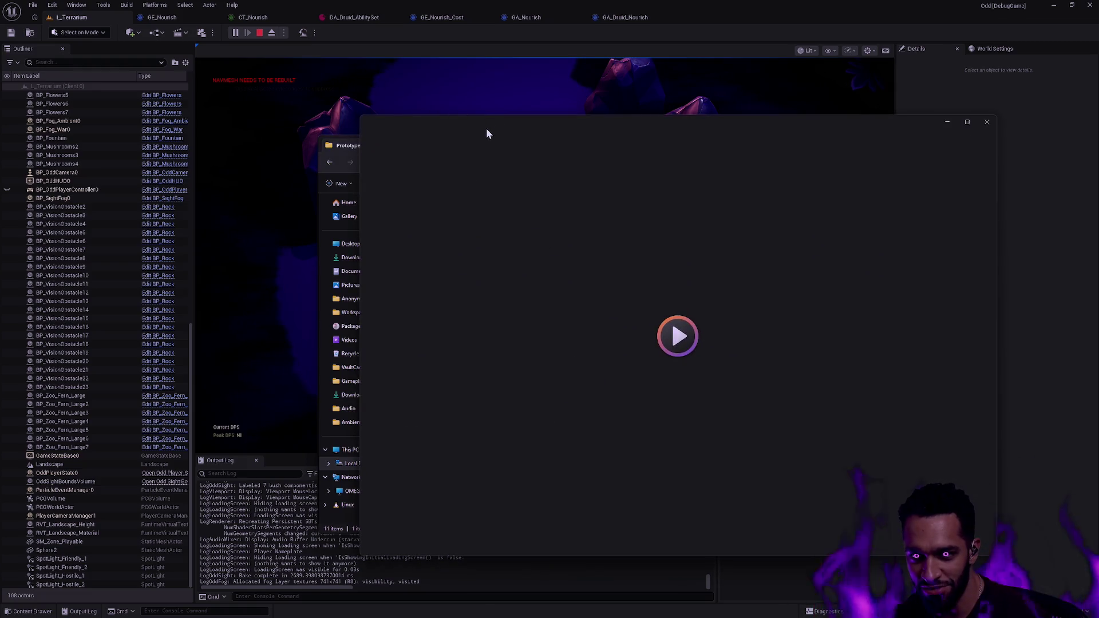
Watch active-camera-prototype with the volume raised to 29, then close the player
drag(517, 124, 374, 116)
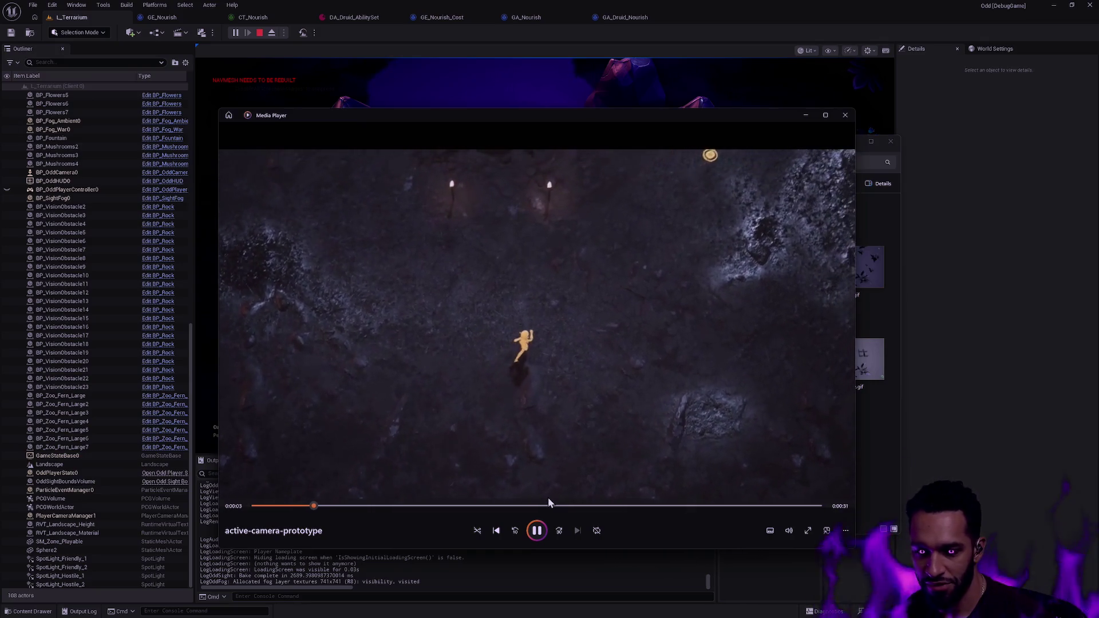
click(789, 535)
scroll(774, 512, up, 1)
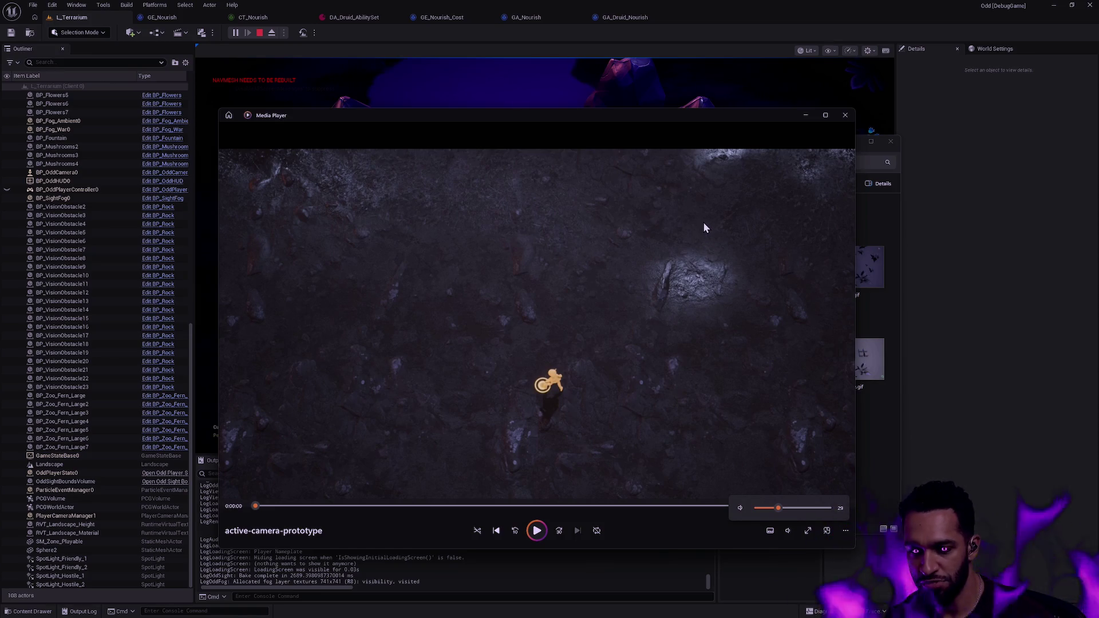
click(850, 118)
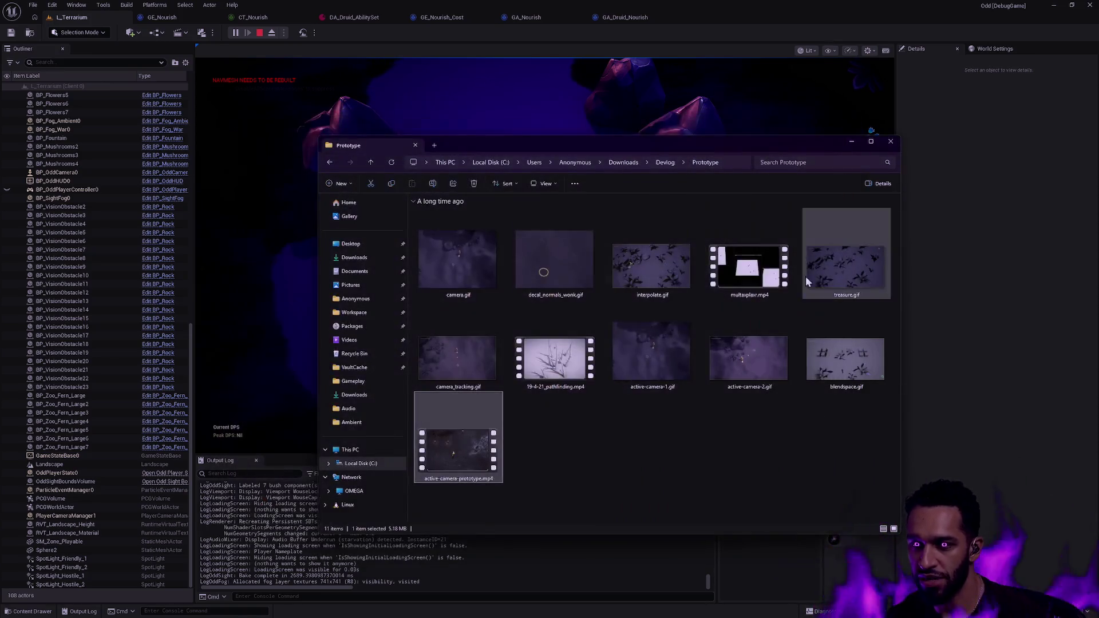
Play the multaxplaxr.mp4 multiplayer clip, then close the player
double_click(739, 271)
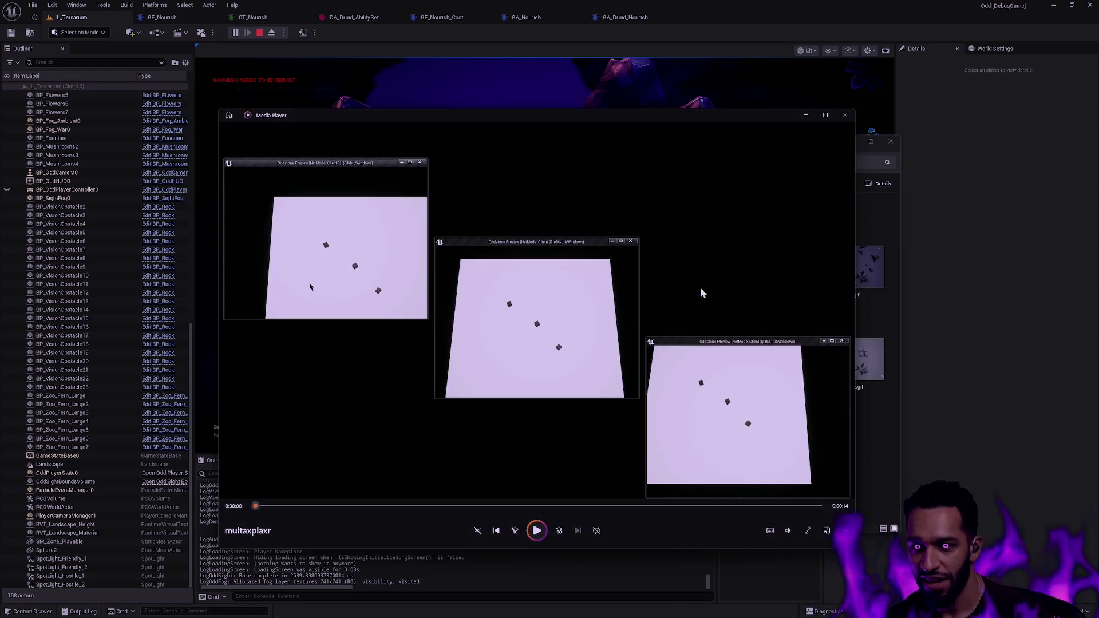
click(537, 531)
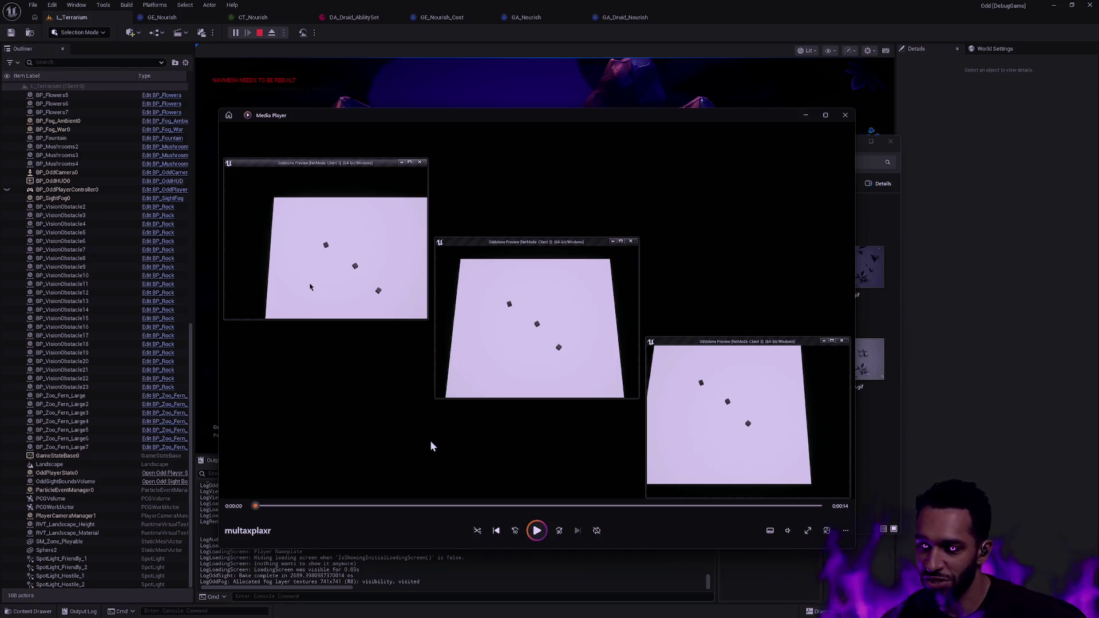
click(846, 116)
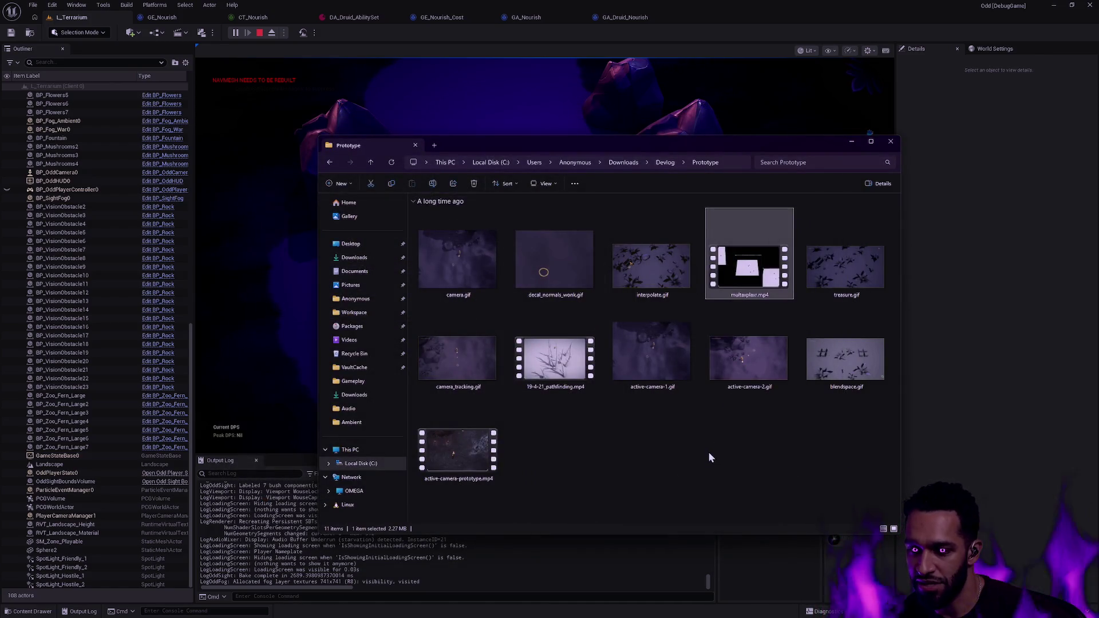
Close the Prototype folder window and move the Druid down-left across the arena
click(890, 142)
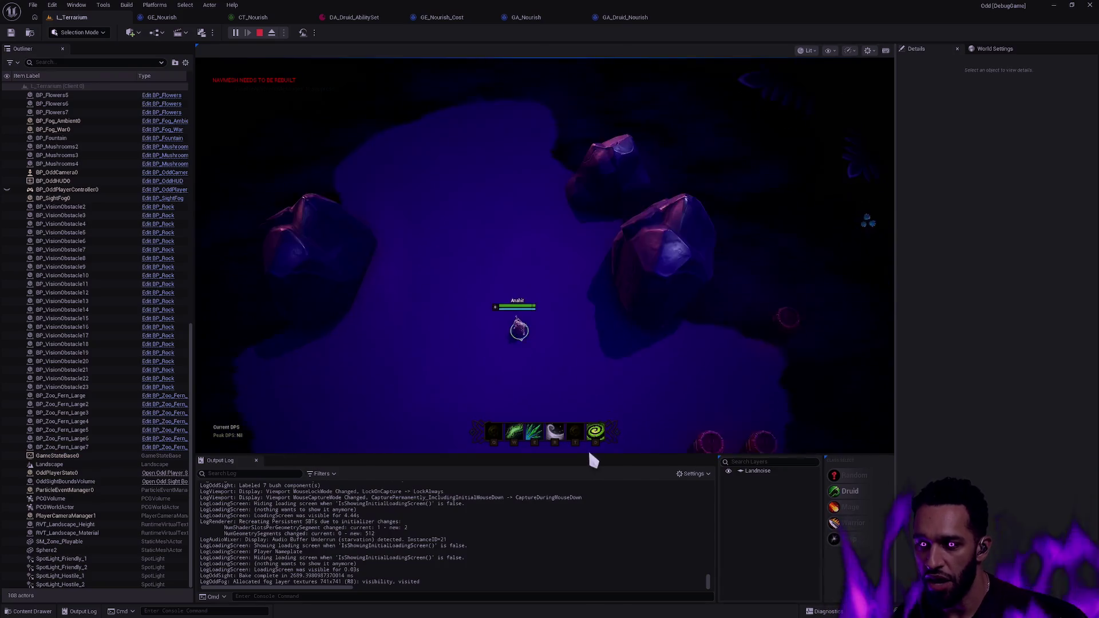
right_click(395, 379)
Move the Druid and fire the Q line-aimed ability toward a point
right_click(413, 268)
key(q)
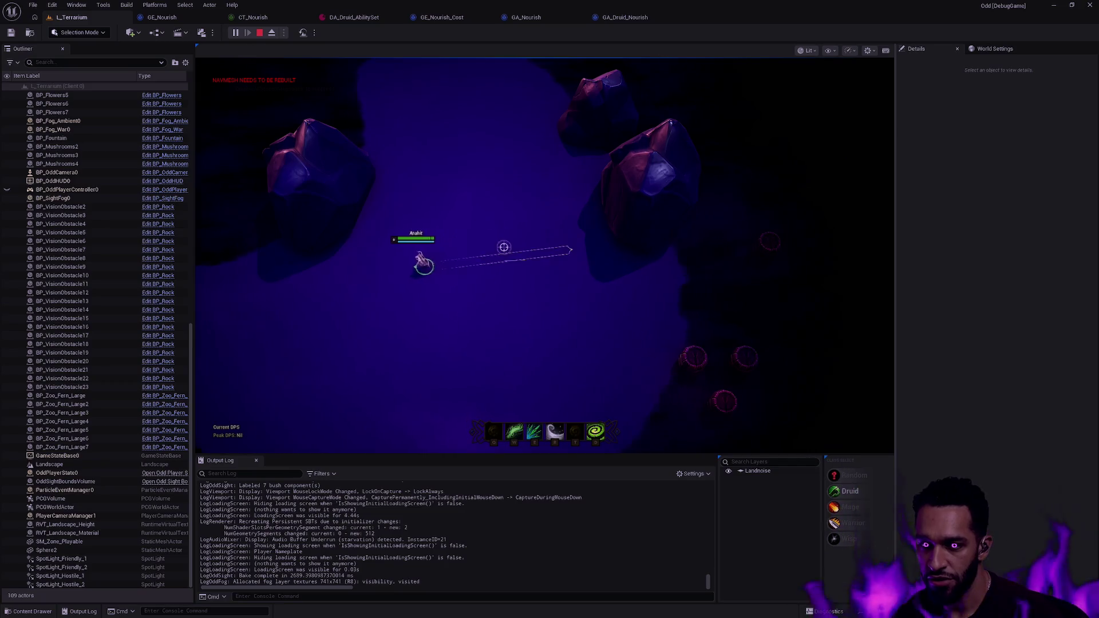
click(527, 261)
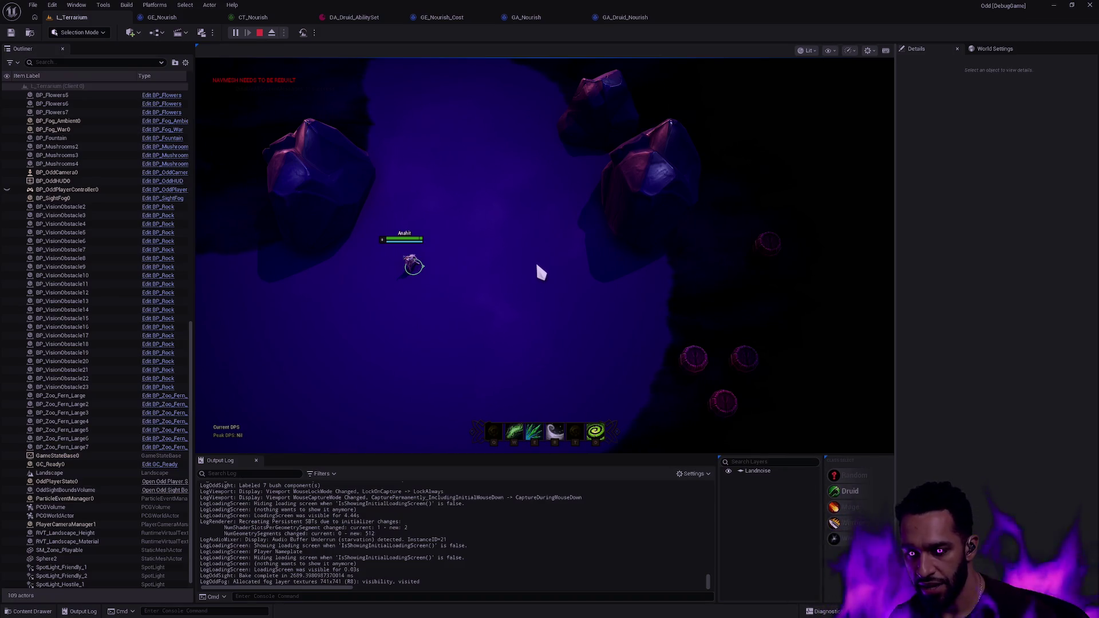
Cycle through open windows, glancing at Heroes of the Storm, to reach OddHealingExecution.cpp in Rider
key(alt+Tab)
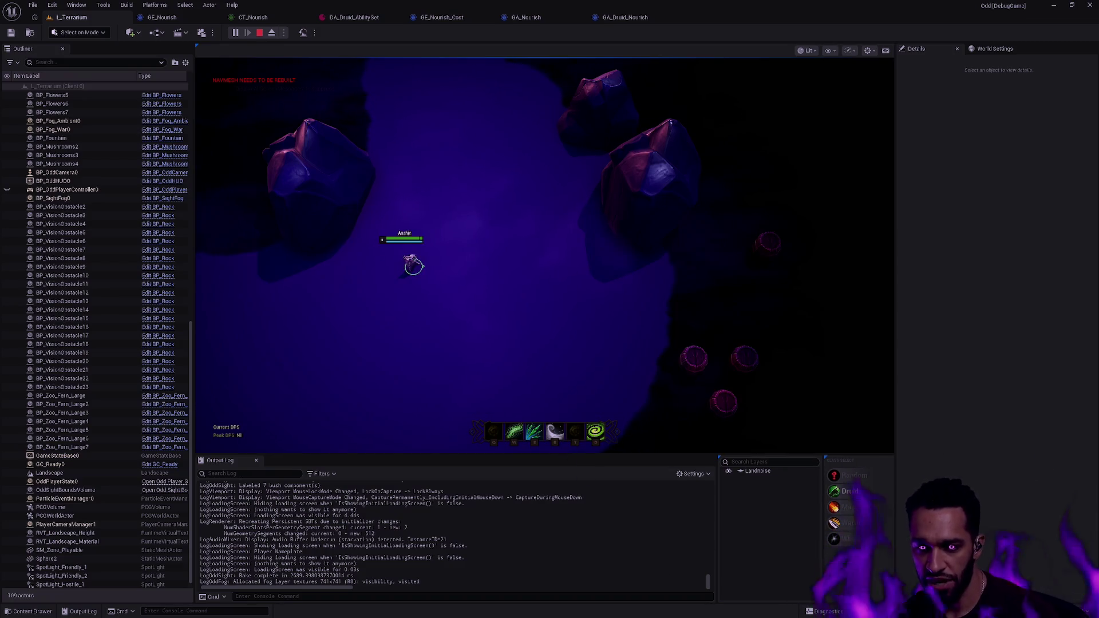
key(alt+Tab)
key(super+Tab)
key(Escape)
key(alt+Tab)
click(166, 159)
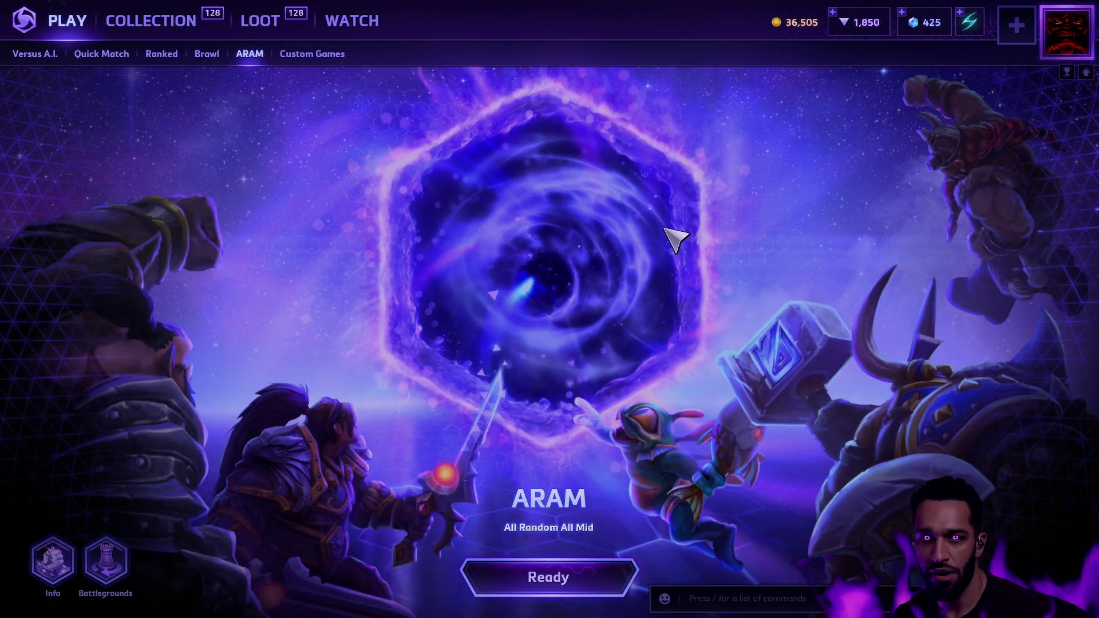
key(alt+Tab)
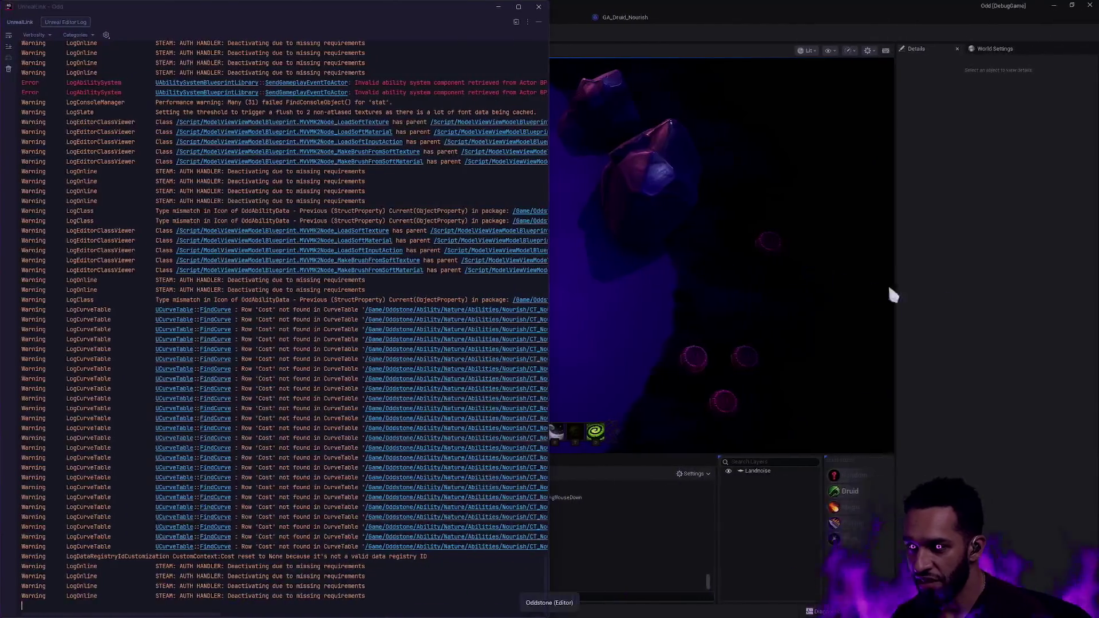
Switch from Rider back to the running L_Terrarium play session in Unreal Editor
click(978, 296)
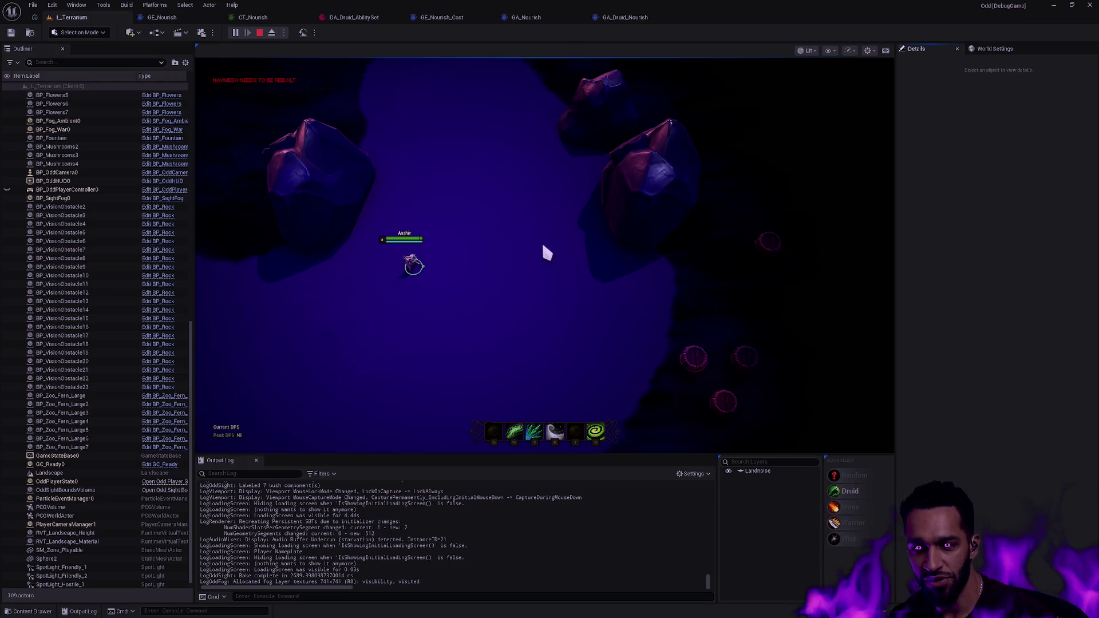
Dash the Druid right, walk it twice down-right across the arena, then stop Play-In-Editor
key(e)
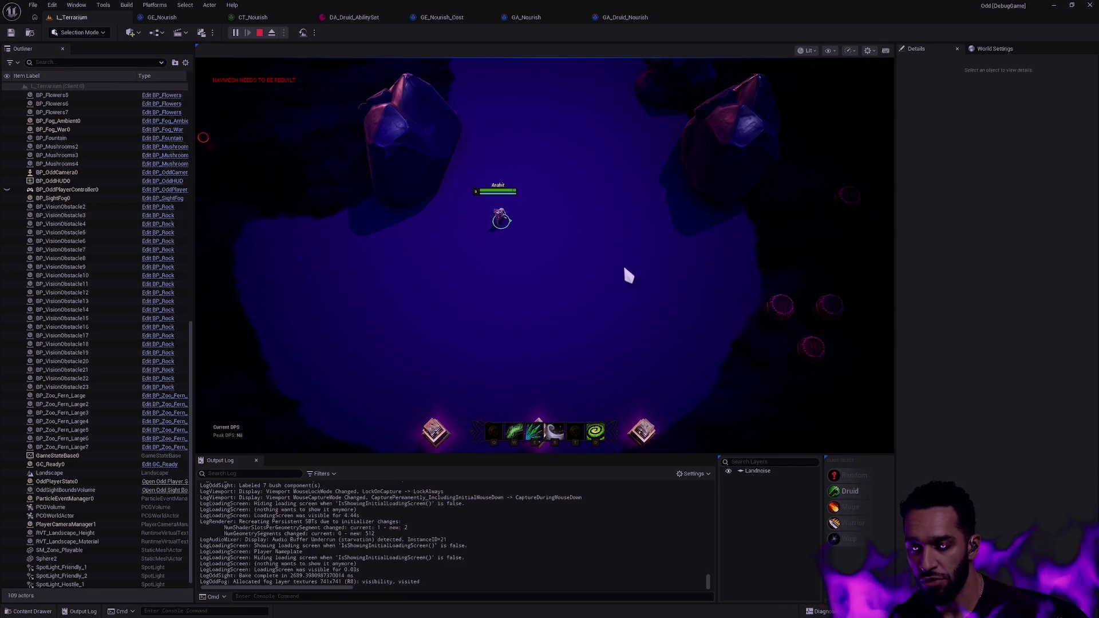
right_click(499, 269)
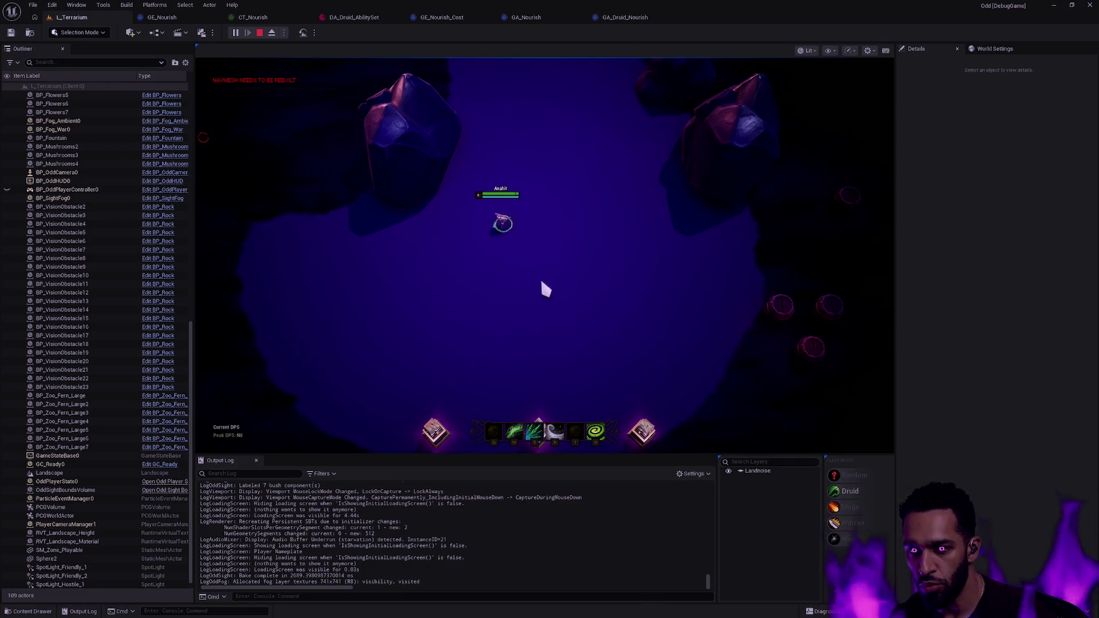
right_click(625, 257)
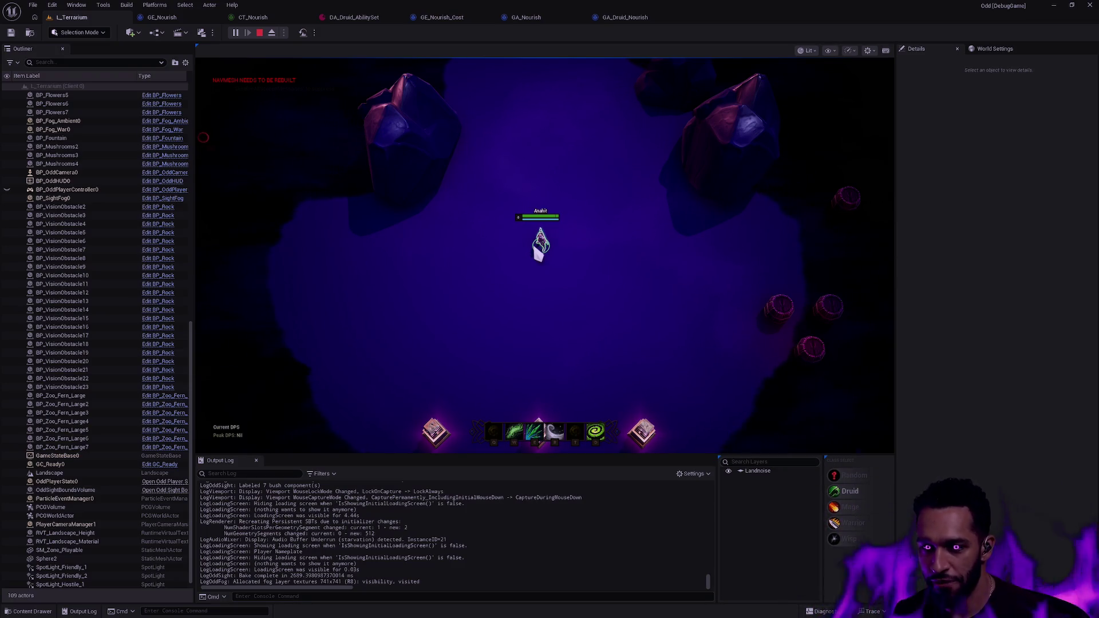
key(Escape)
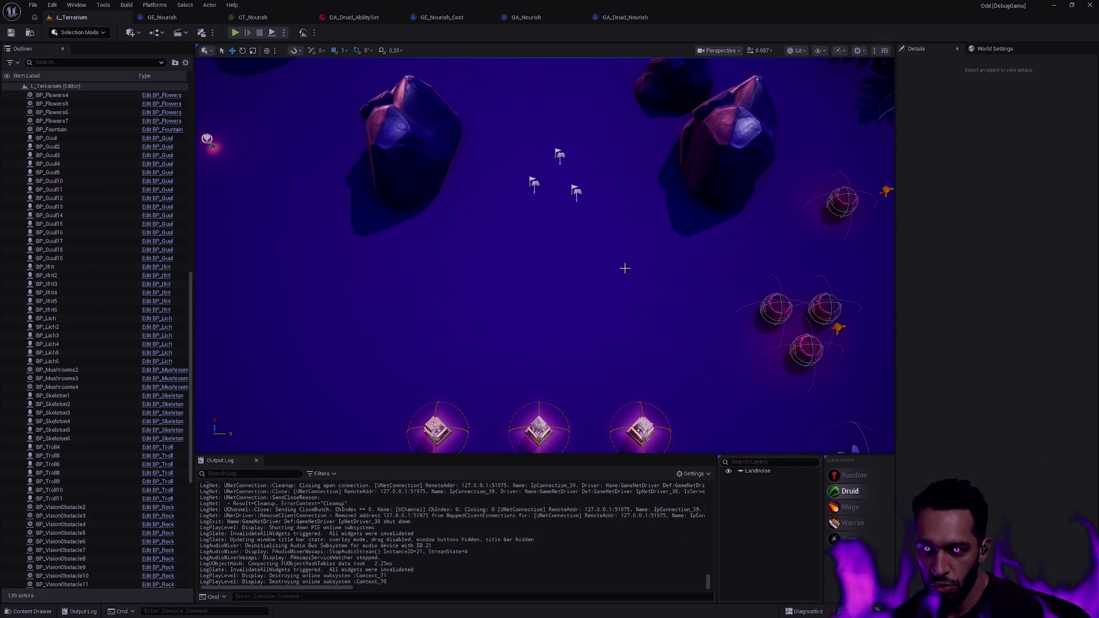
Fly the editor camera out over the whole circular Terrarium arena, then bring up the Content Drawer
scroll(625, 268, down, 5)
drag(623, 262, 623, 262)
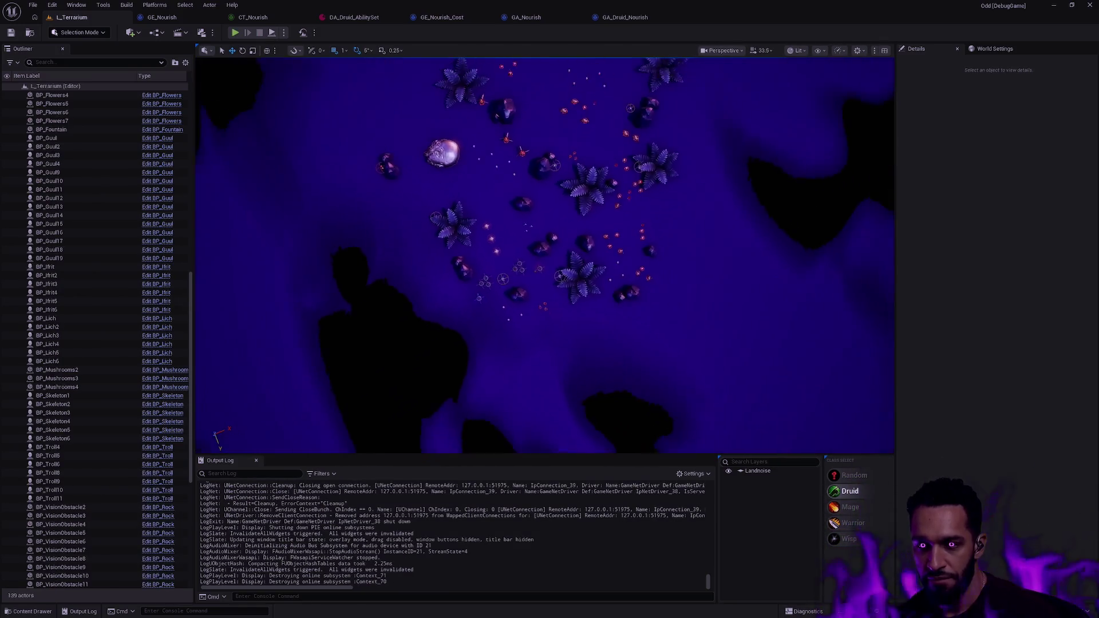
scroll(606, 282, down, 5)
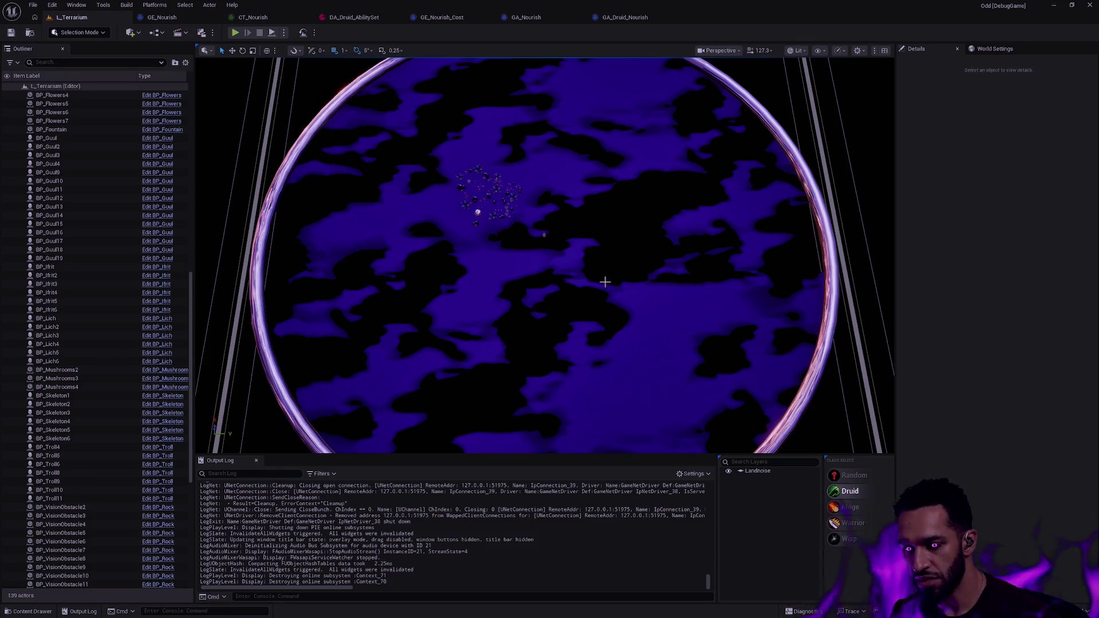
key(ctrl+space)
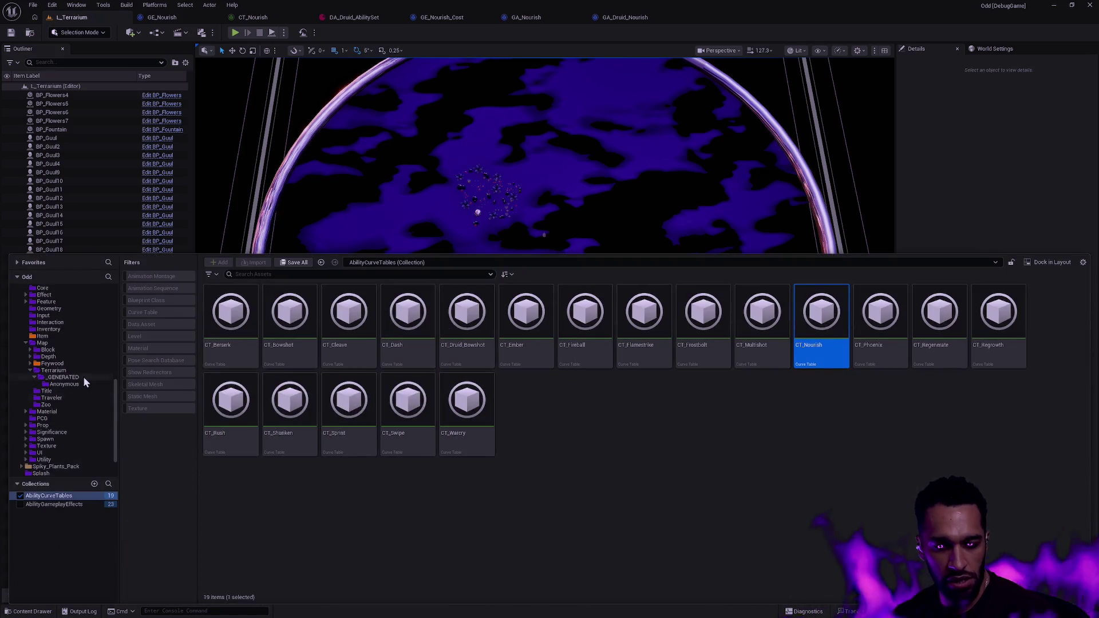
Load the Depth level from the Map/Depth folder, past the save prompt, and close the drawer
click(73, 358)
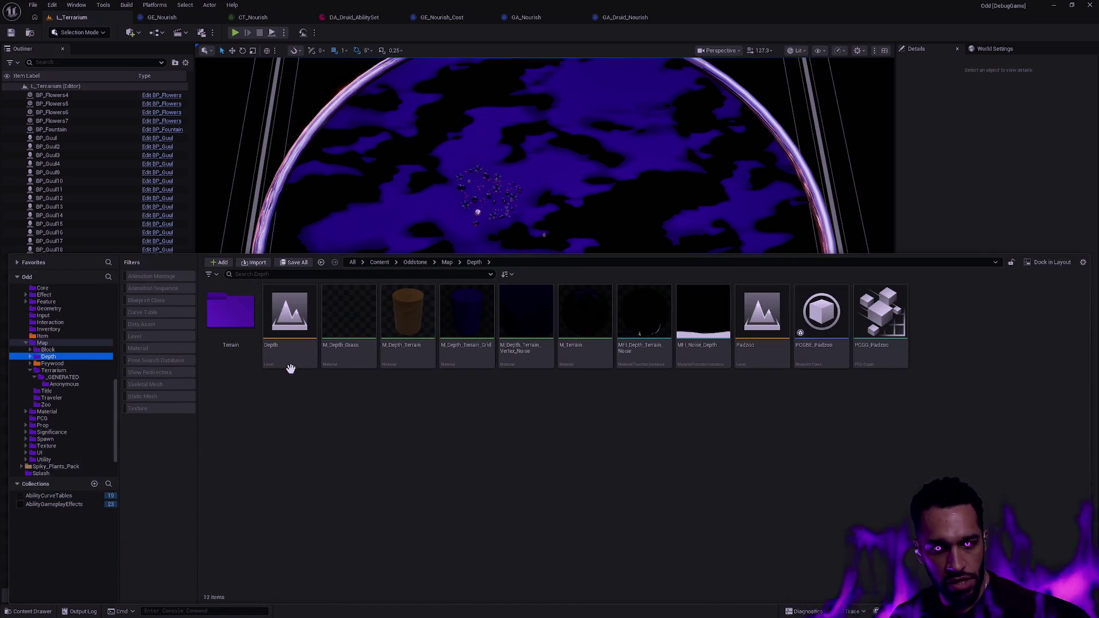
double_click(295, 351)
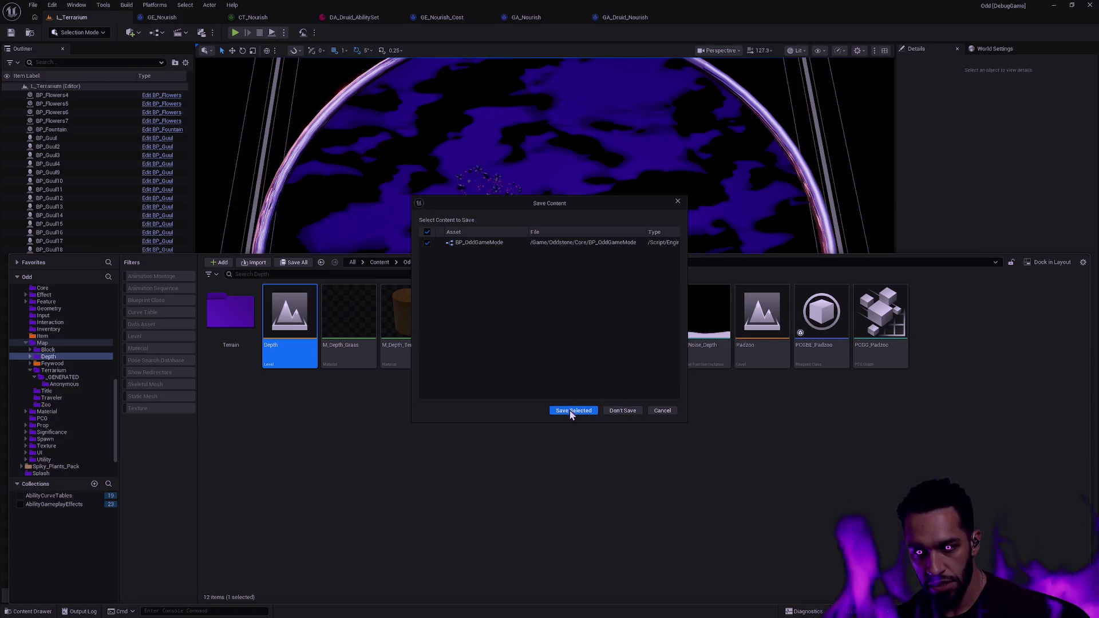
click(611, 411)
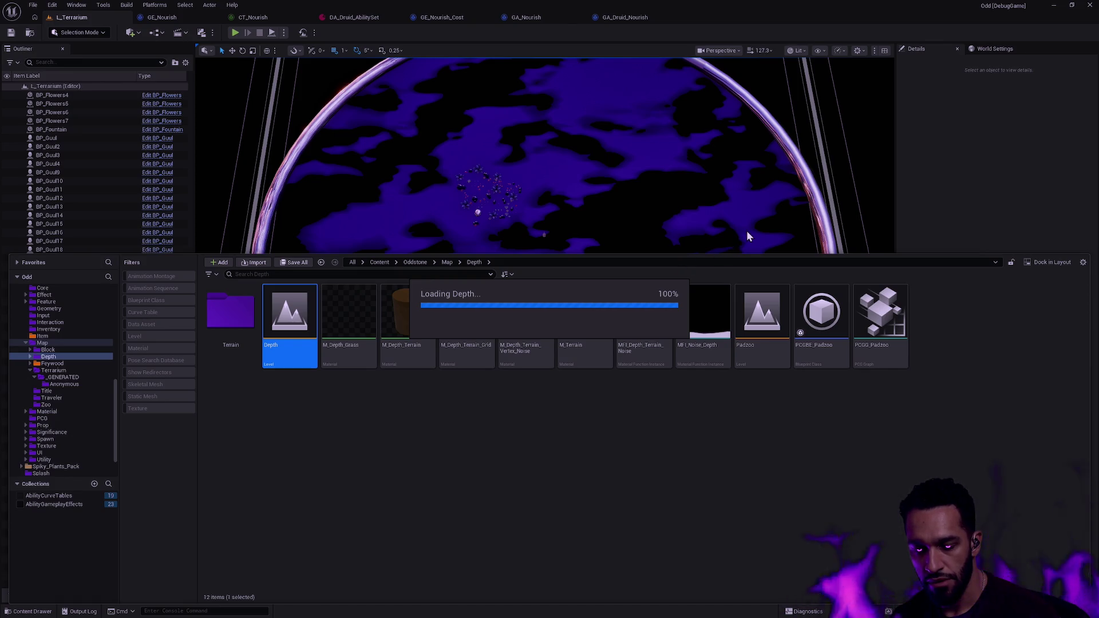
click(745, 216)
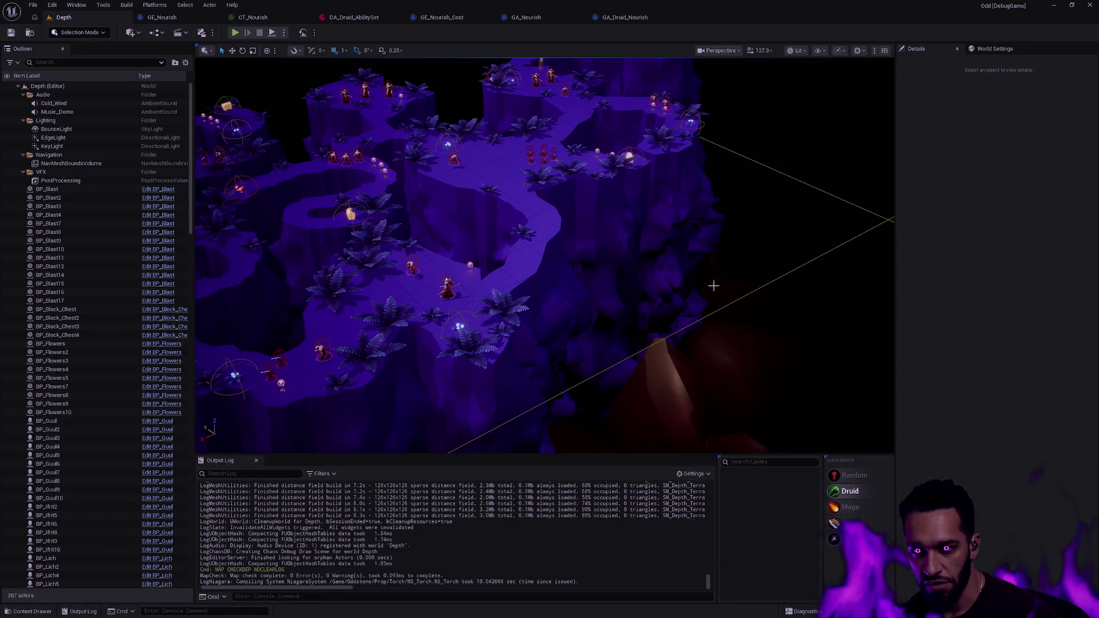
Orbit and zoom out over the Depth level, then browse to its asset in Map/Depth
mouse_move(684, 272)
mouse_down()
mouse_move(678, 320)
mouse_move(667, 243)
mouse_move(655, 312)
mouse_move(649, 278)
mouse_move(800, 253)
mouse_up()
drag(799, 306, 785, 281)
drag(532, 304, 531, 304)
scroll(531, 304, down, 2)
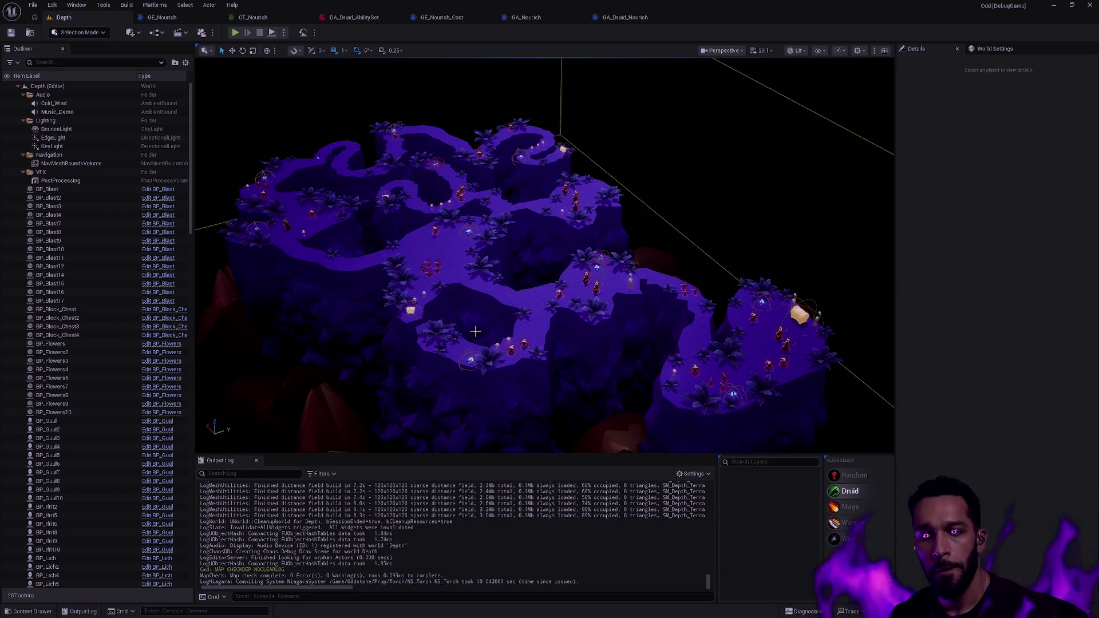
key(ctrl+space)
key(ctrl+b)
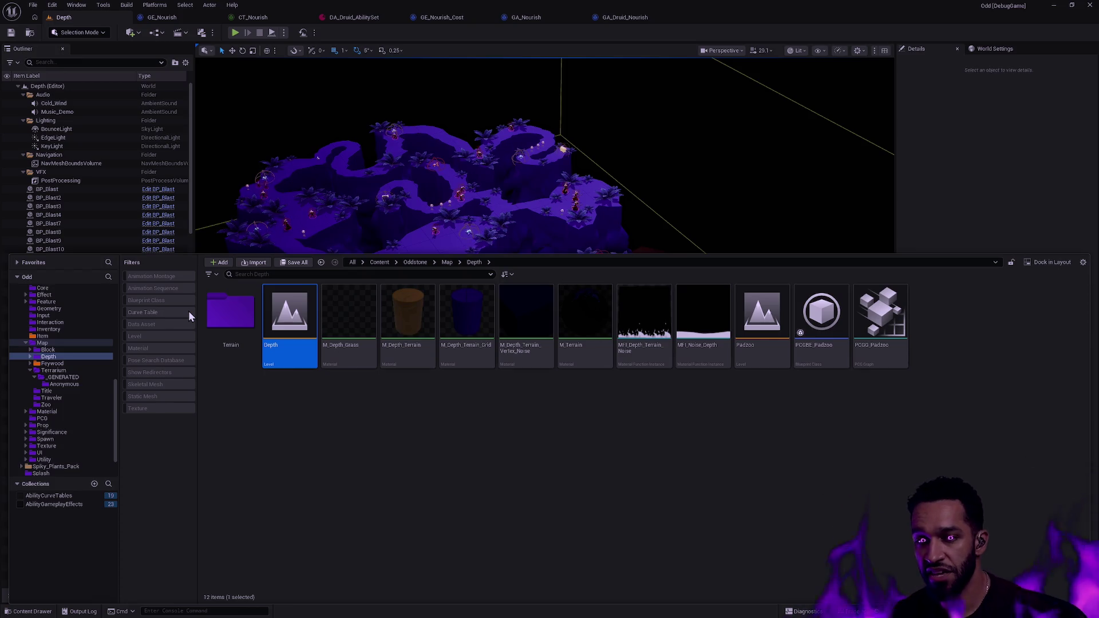
click(647, 180)
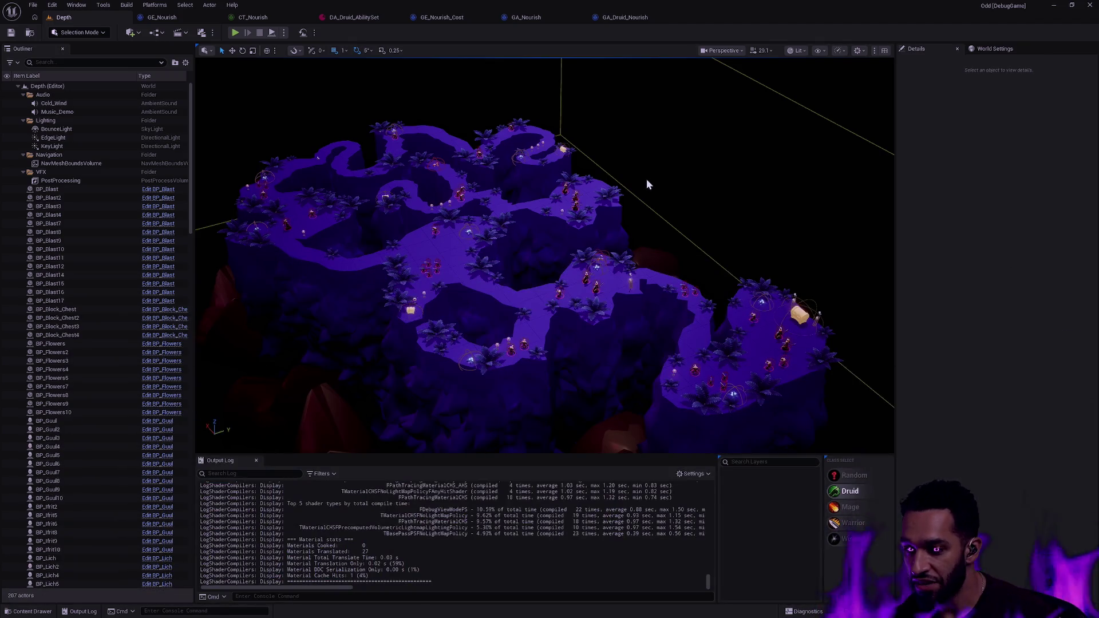
scroll(648, 218, up, 5)
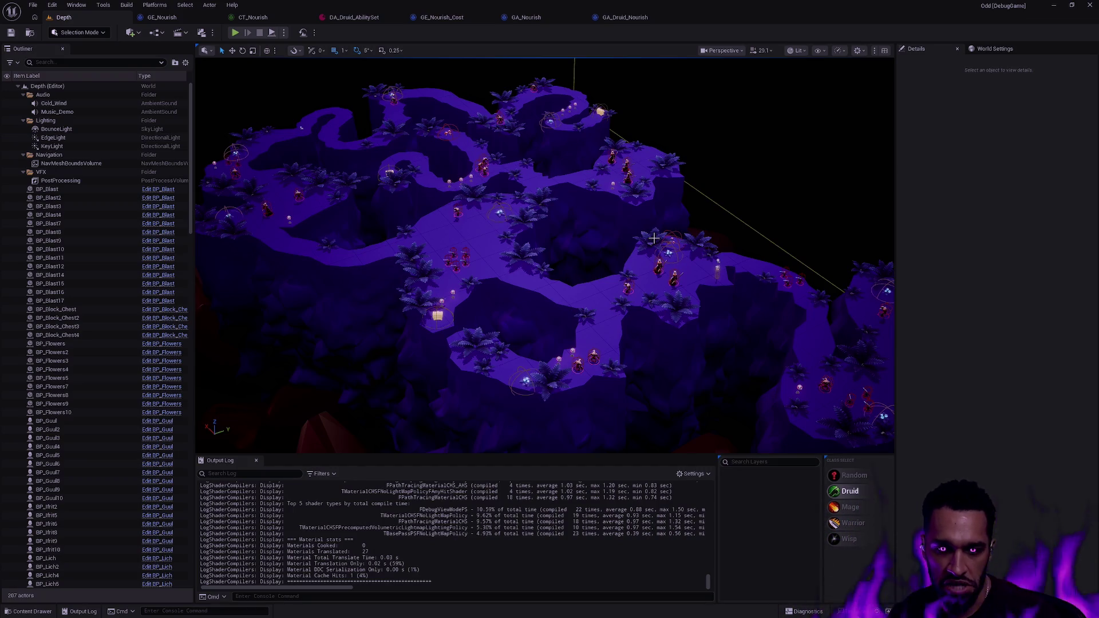
drag(584, 348, 584, 348)
key(ctrl+space)
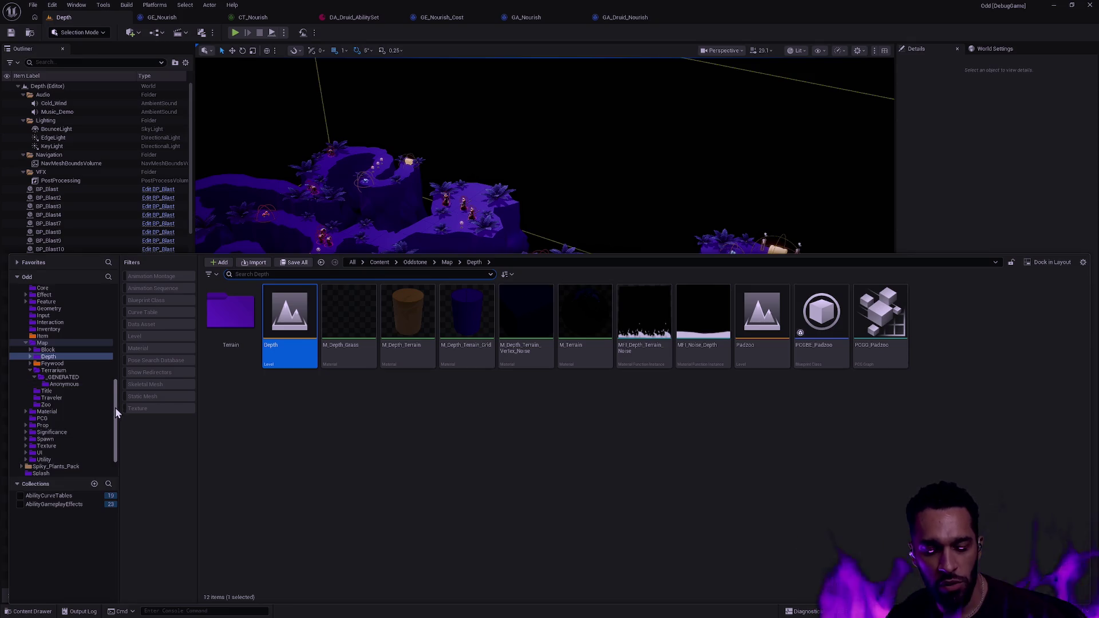
Reload L_Terrarium from the Map/Terrarium folder, getting past the Save Content prompt
scroll(115, 408, up, 2)
click(67, 385)
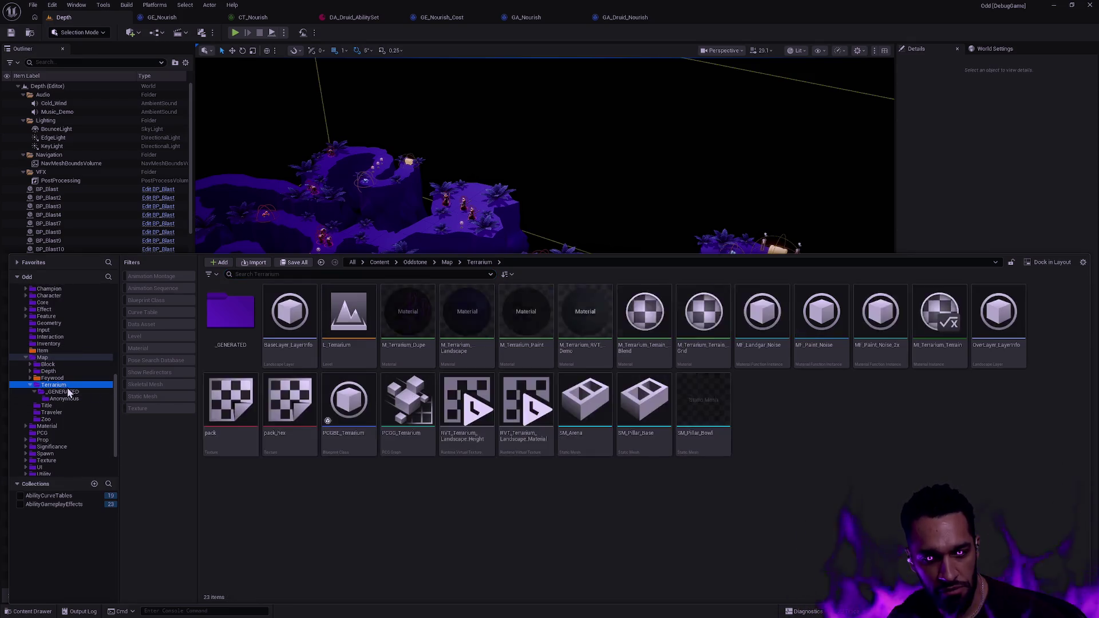
double_click(349, 332)
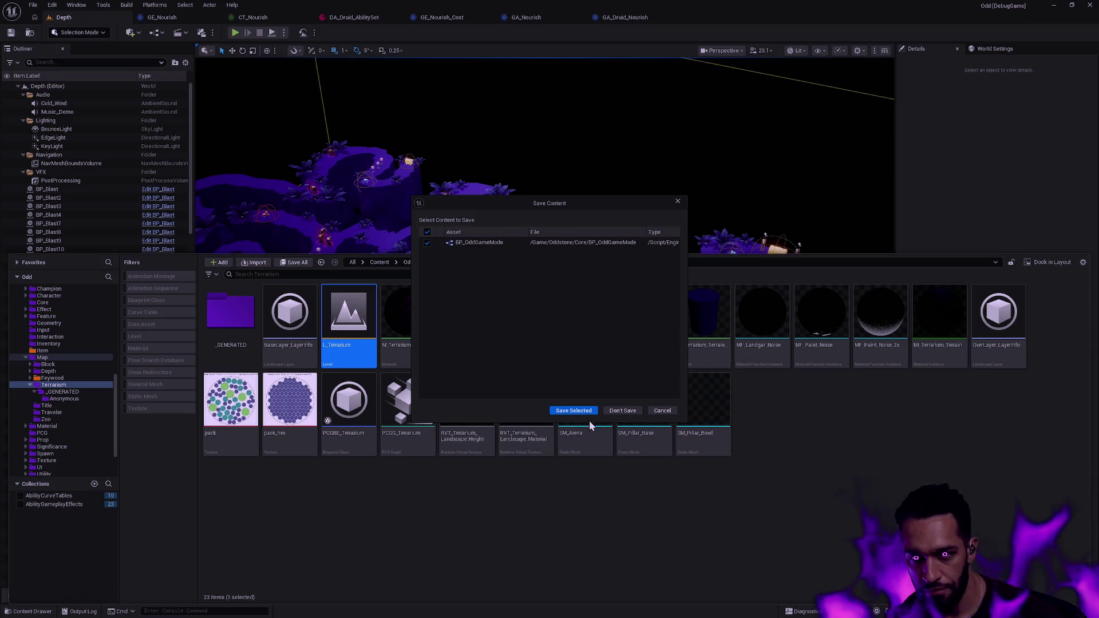
click(617, 412)
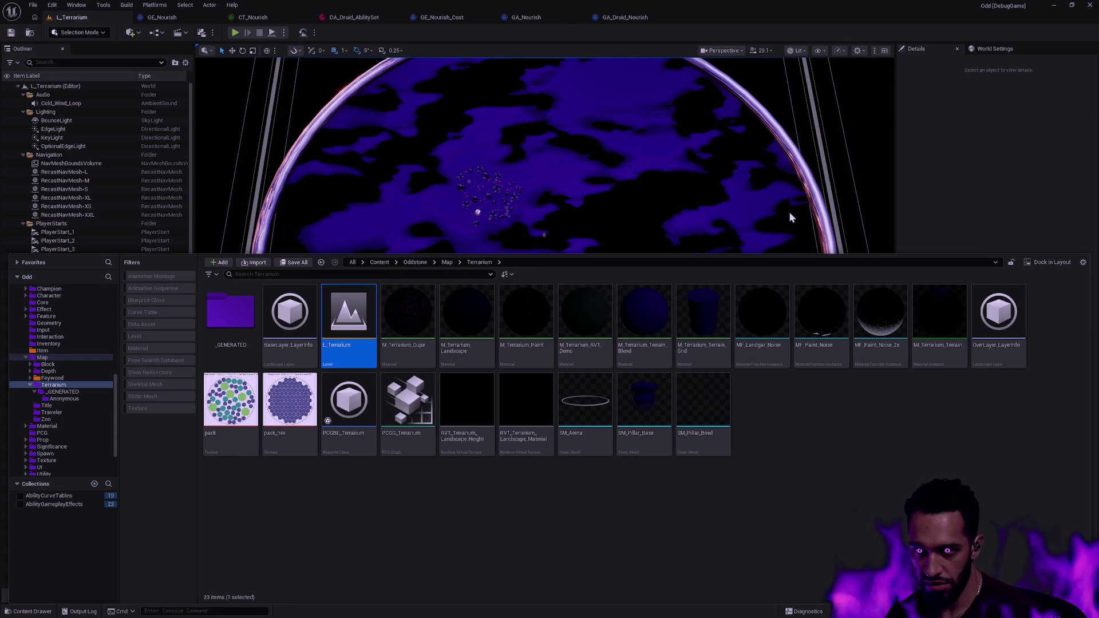
Close the Content Drawer and raise the camera high above L_Terrarium to frame the flower cluster
click(644, 209)
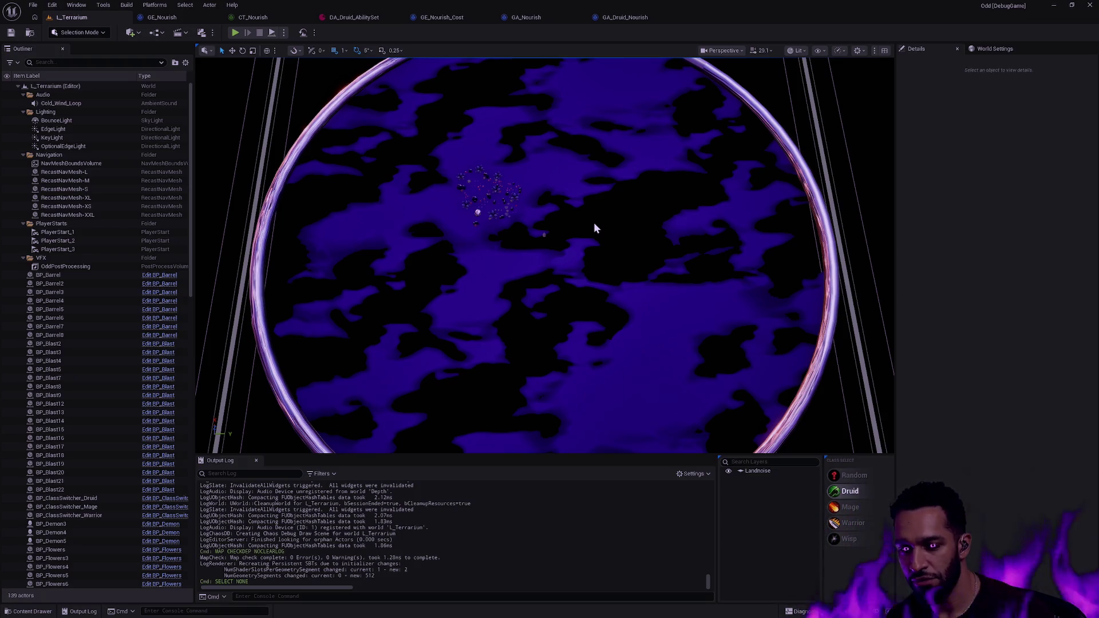
mouse_move(582, 225)
mouse_down()
mouse_move(581, 252)
mouse_move(578, 171)
mouse_move(554, 230)
mouse_up()
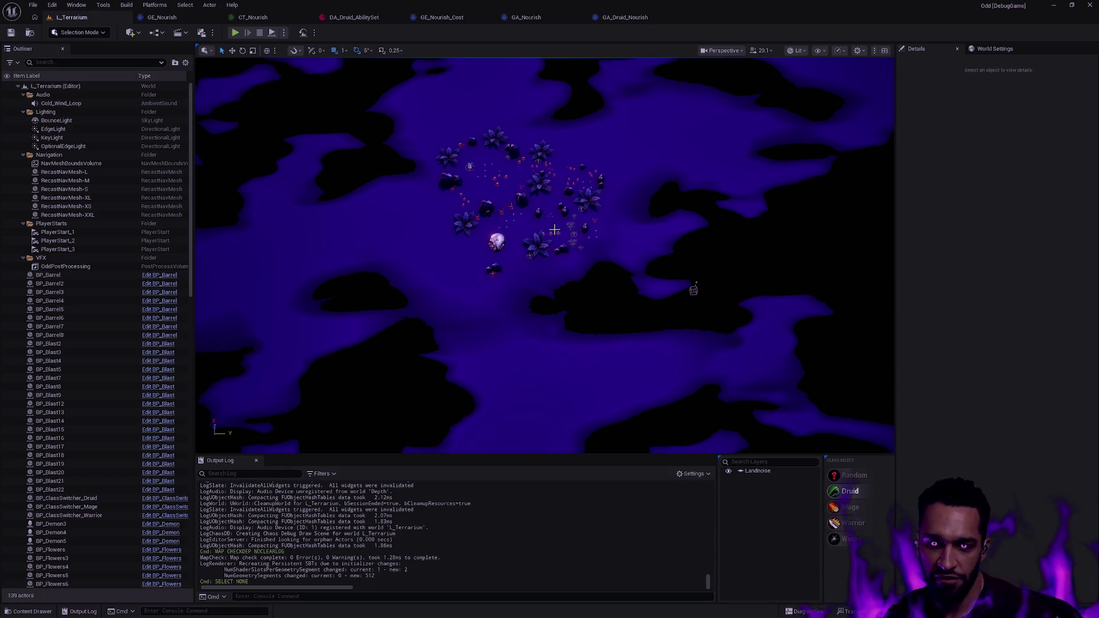
scroll(480, 204, up, 10)
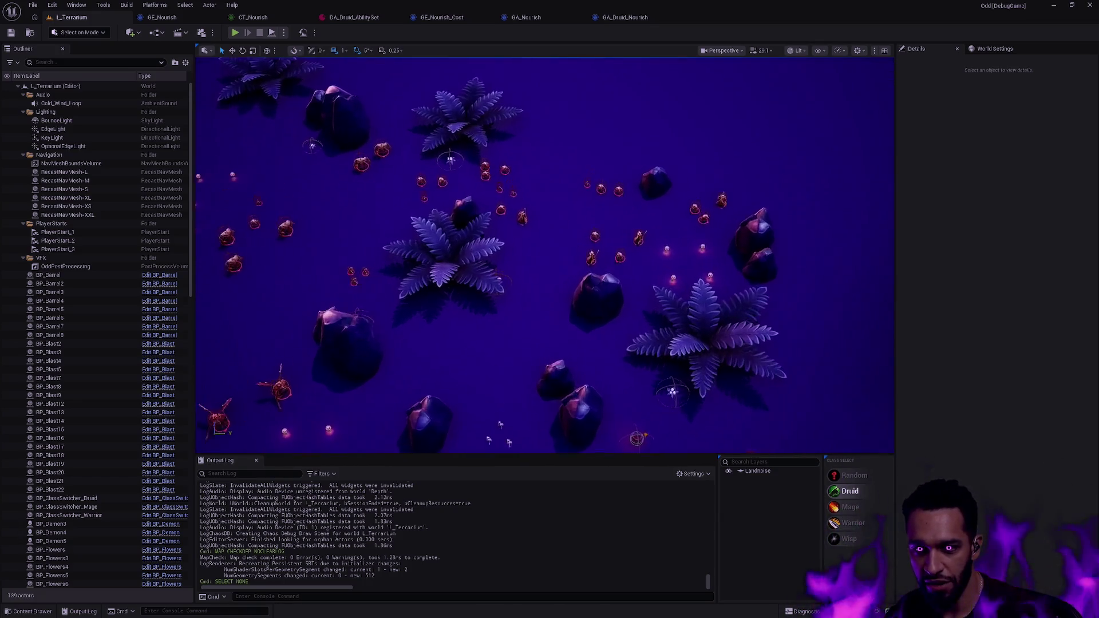
Zoom in on the ferns, rocks and glowing red flowers and move forward across them
scroll(484, 199, up, 5)
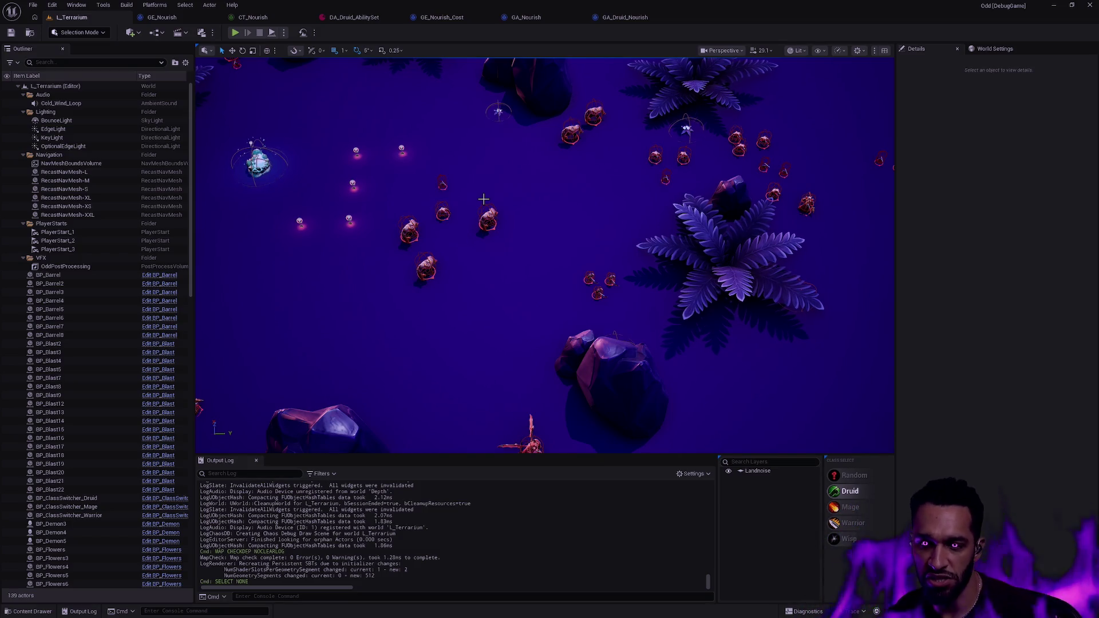
mouse_move(581, 232)
mouse_down()
mouse_move(582, 212)
mouse_move(581, 231)
mouse_up()
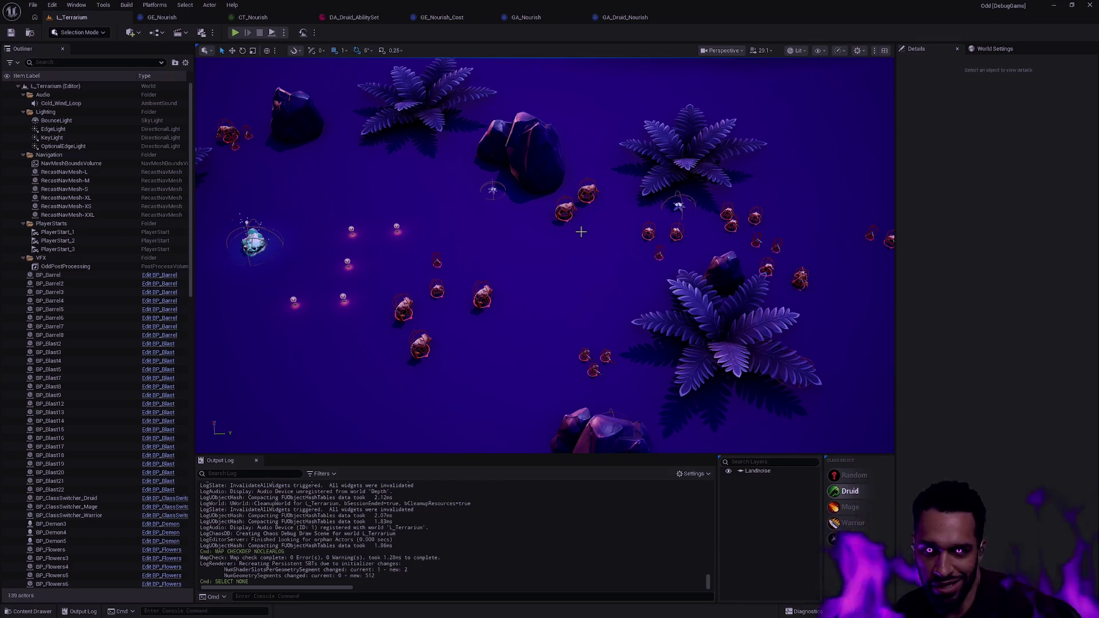
Fly the camera right, forward and left toward the rocks and white flags, then start a Windows search
key(d)
key(w)
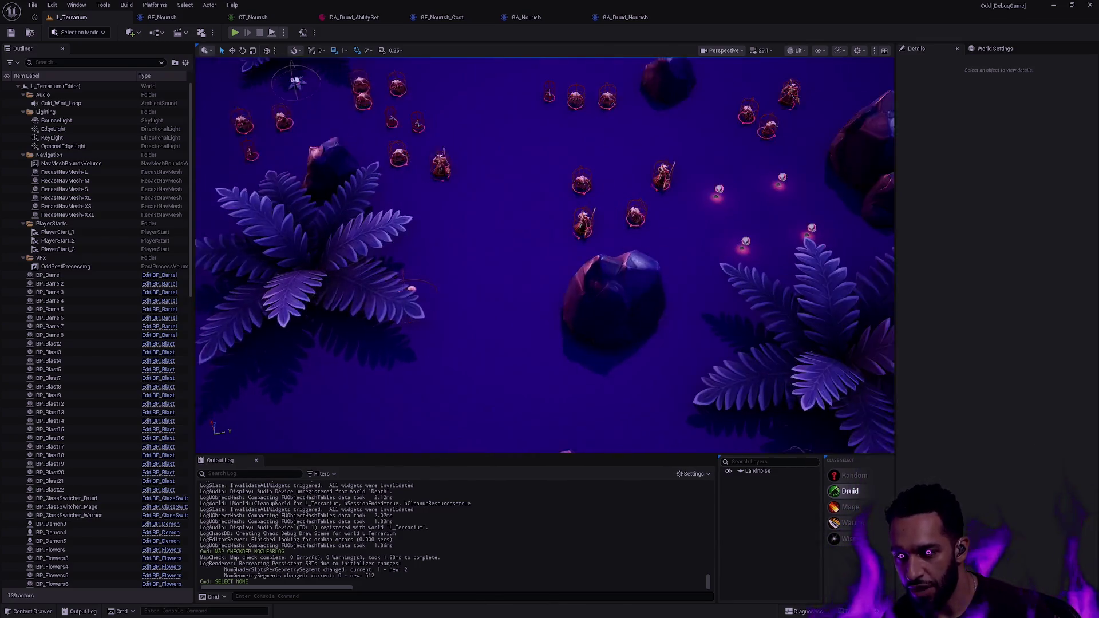
key(a)
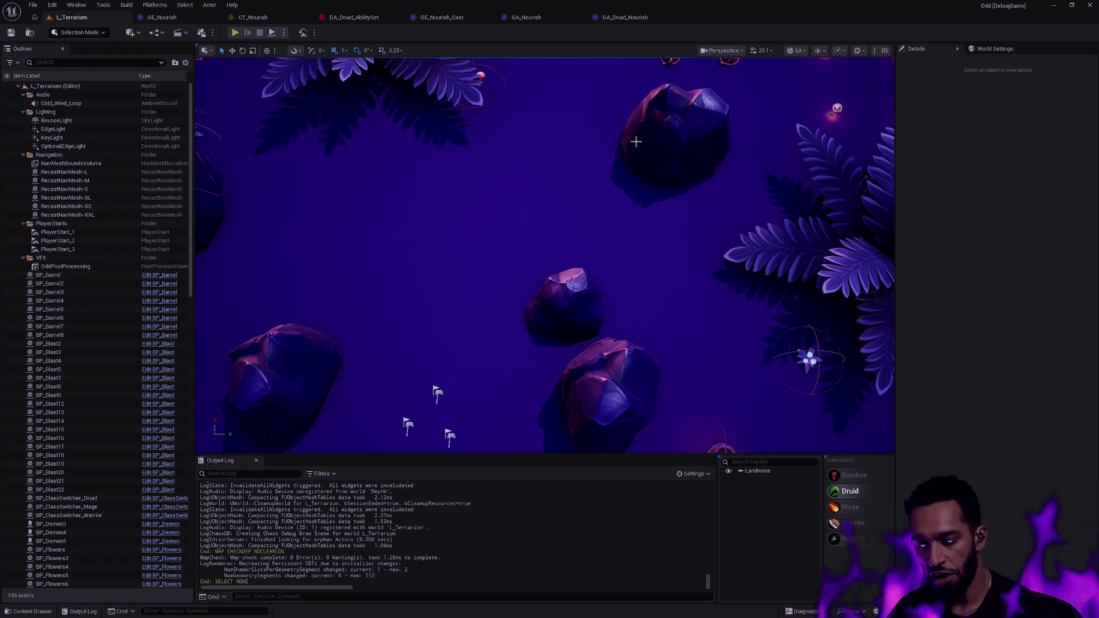
key(super)
Search for 'devlog' and open its Prototype folder in File Explorer
text(devlog)
key(Return)
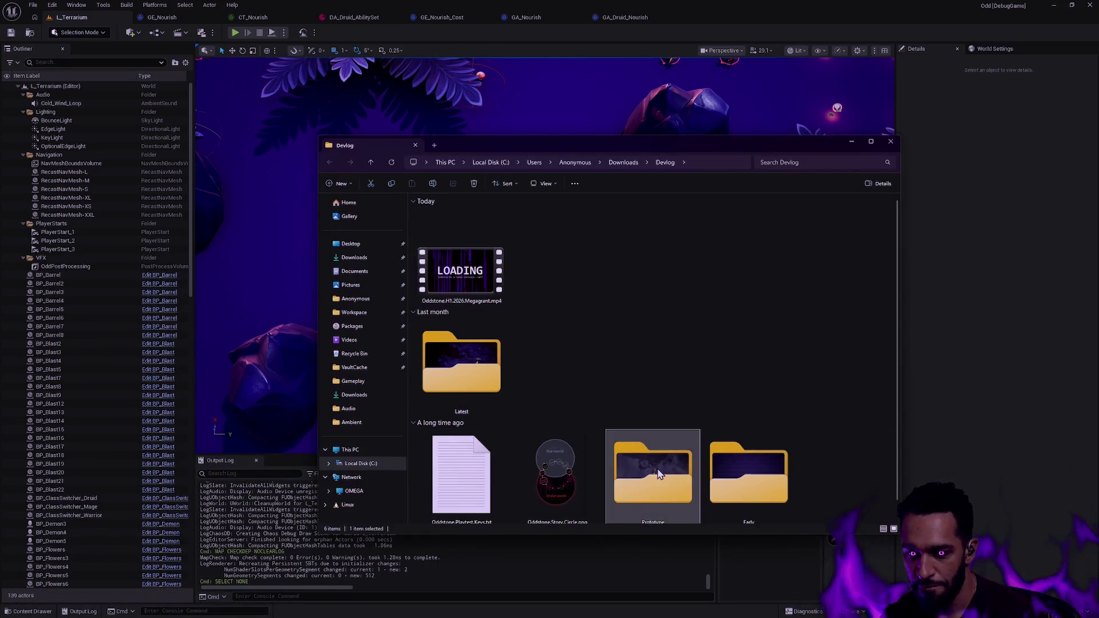
double_click(653, 473)
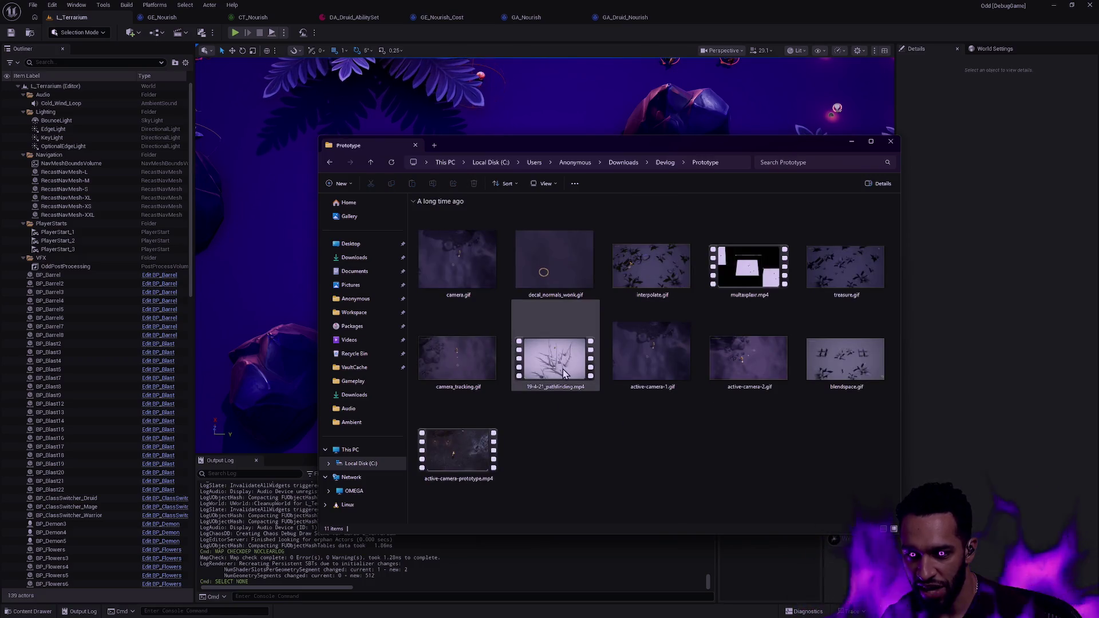
Play the 19-4-21_pathfinding.mp4 clip, close it, then open treasure.gif
double_click(541, 387)
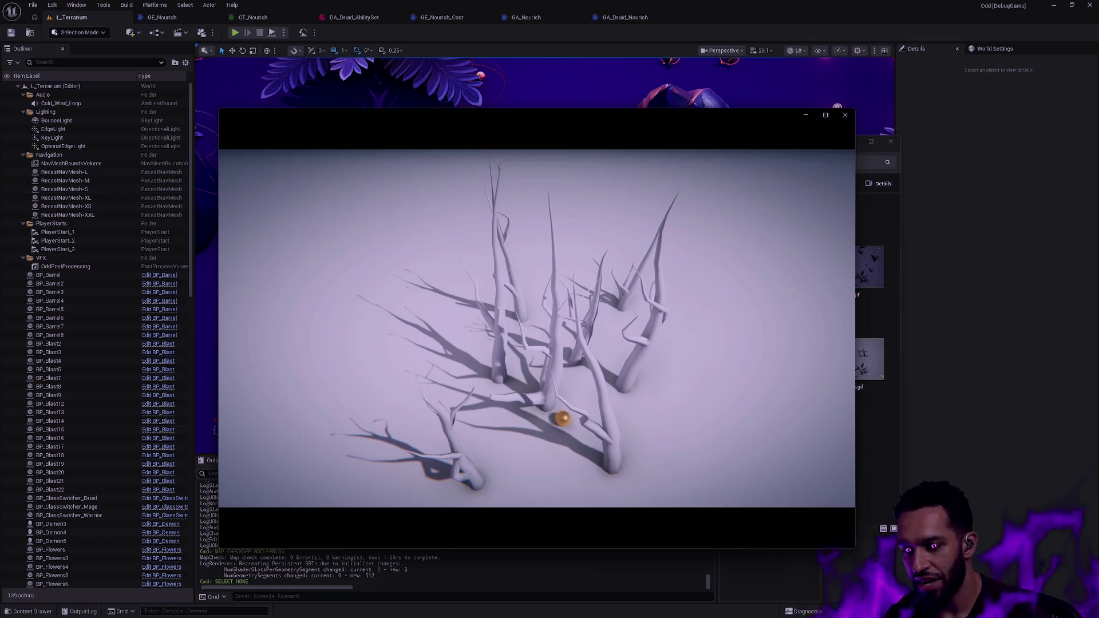
mouse_move(699, 363)
click(845, 115)
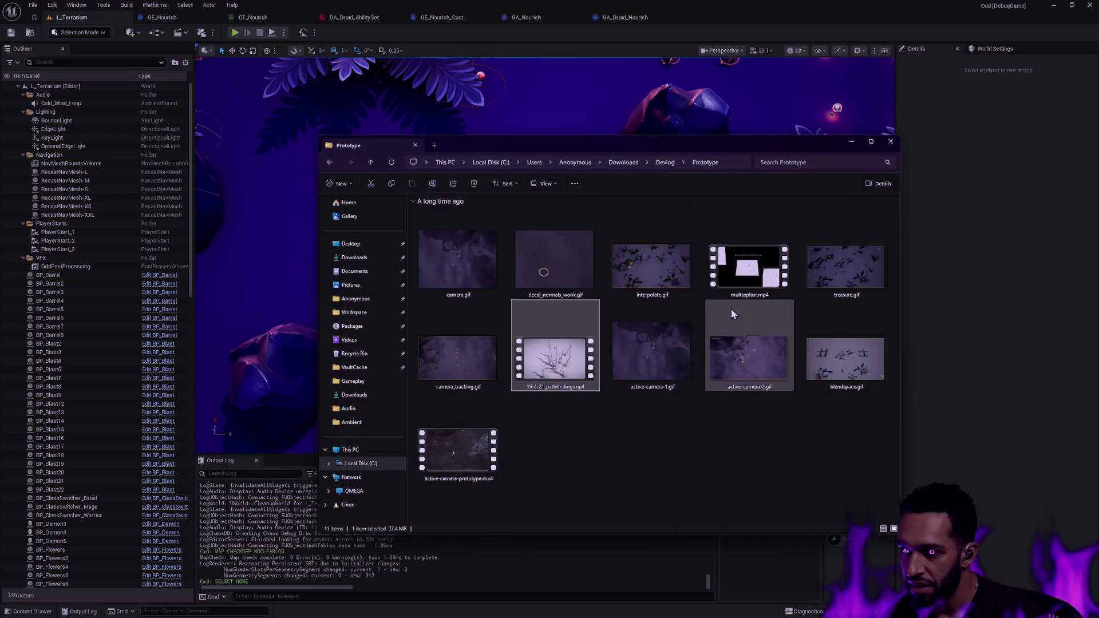
double_click(817, 292)
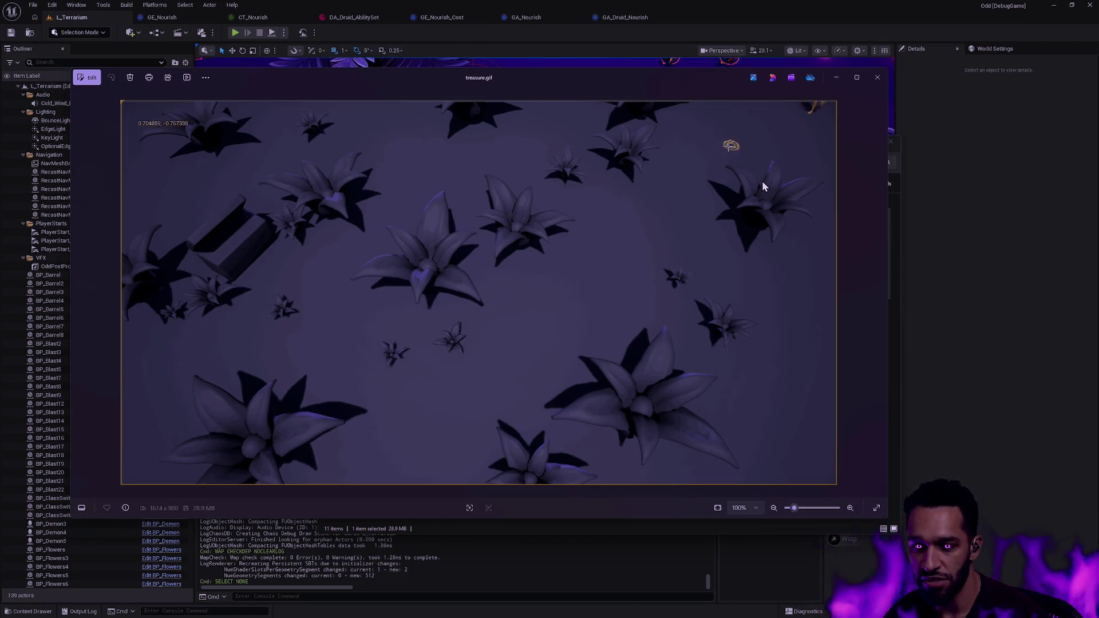
Close treasure.gif, watch camera_tracking.gif in Photos, then close it and clear the selection
click(878, 77)
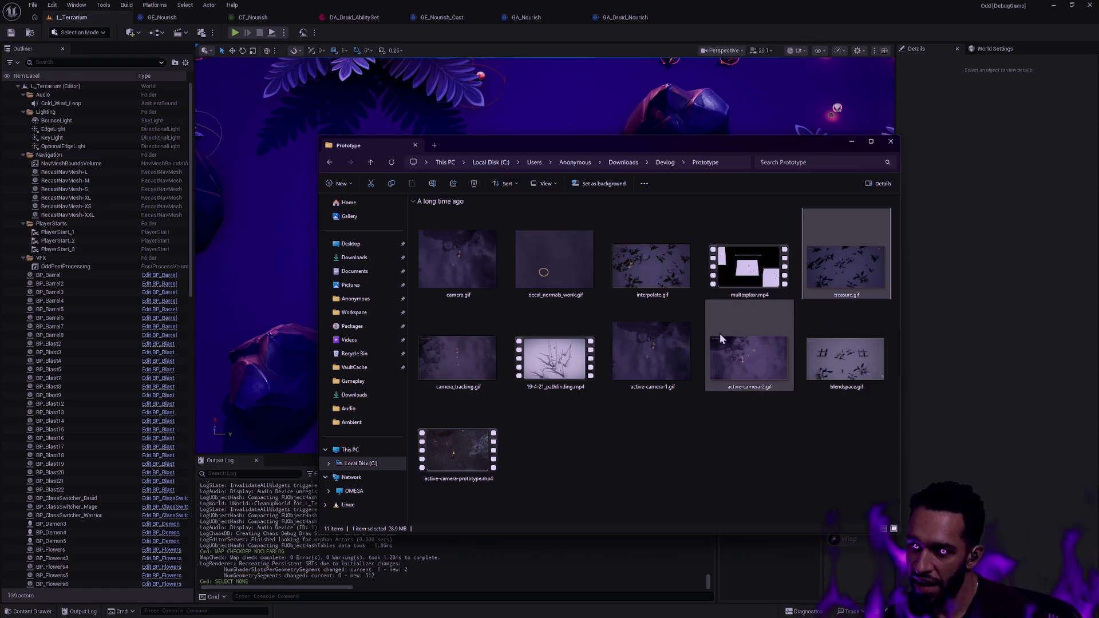
click(448, 373)
double_click(448, 371)
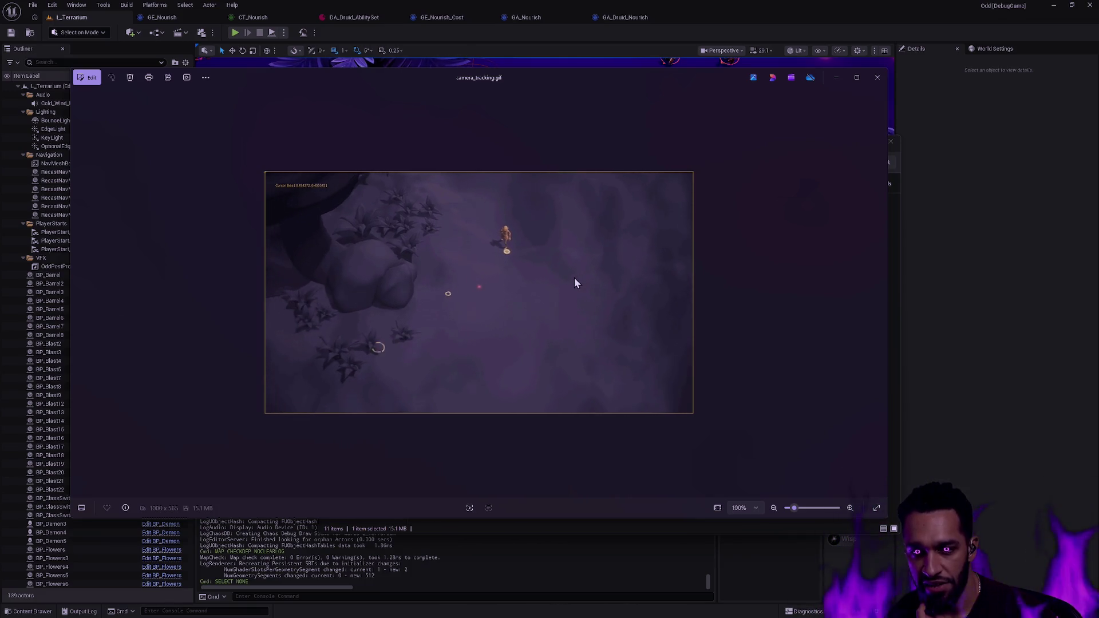
click(872, 82)
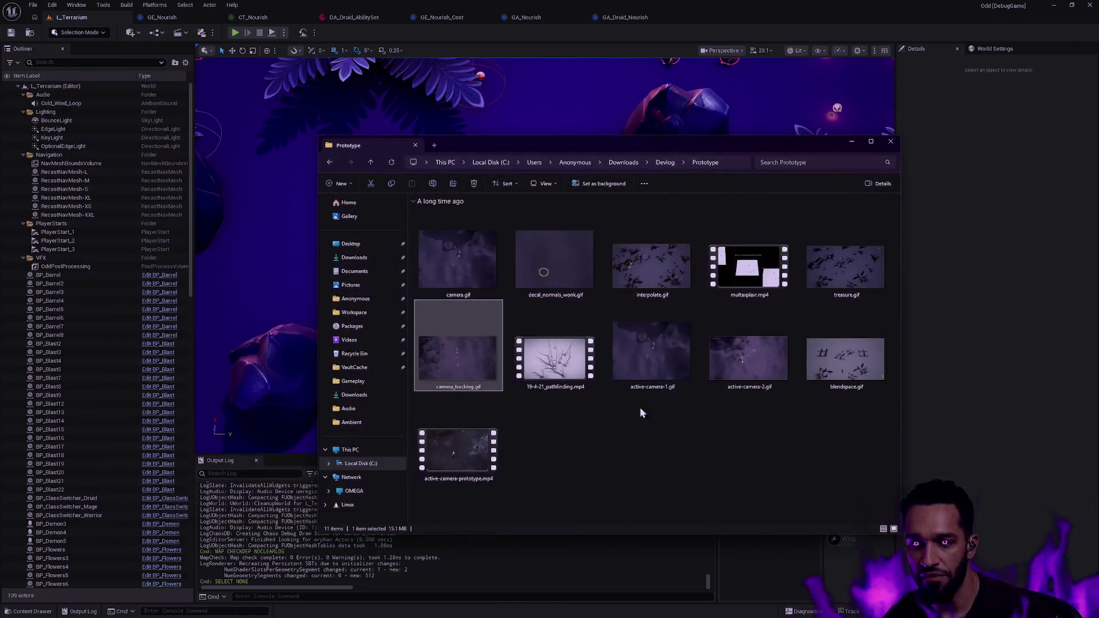
click(700, 440)
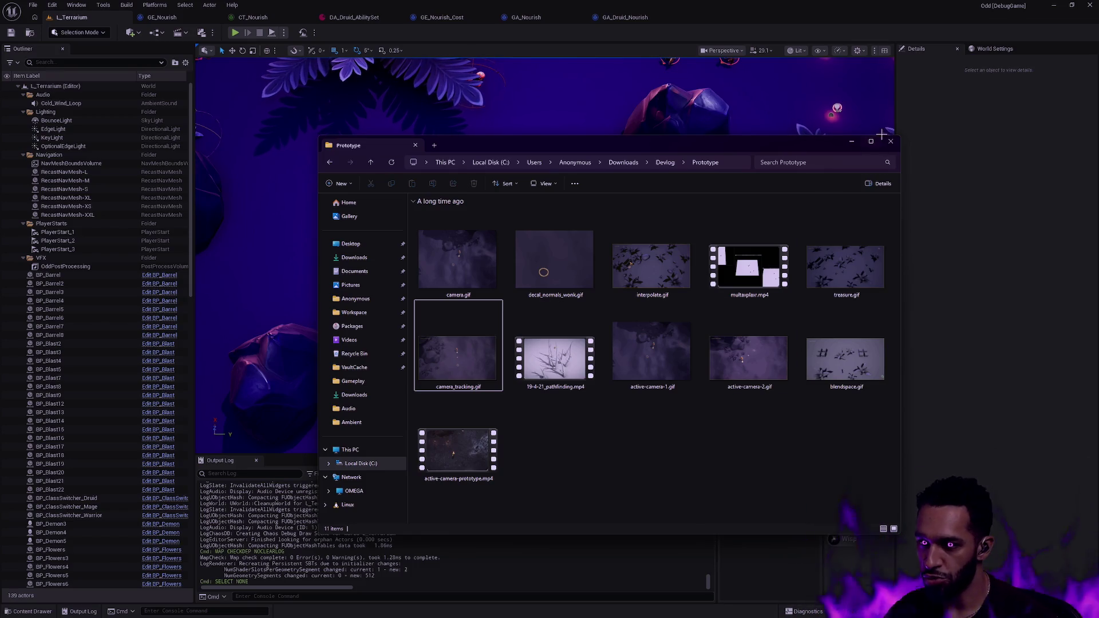
Bring the Unreal editor window back in front of File Explorer
click(964, 363)
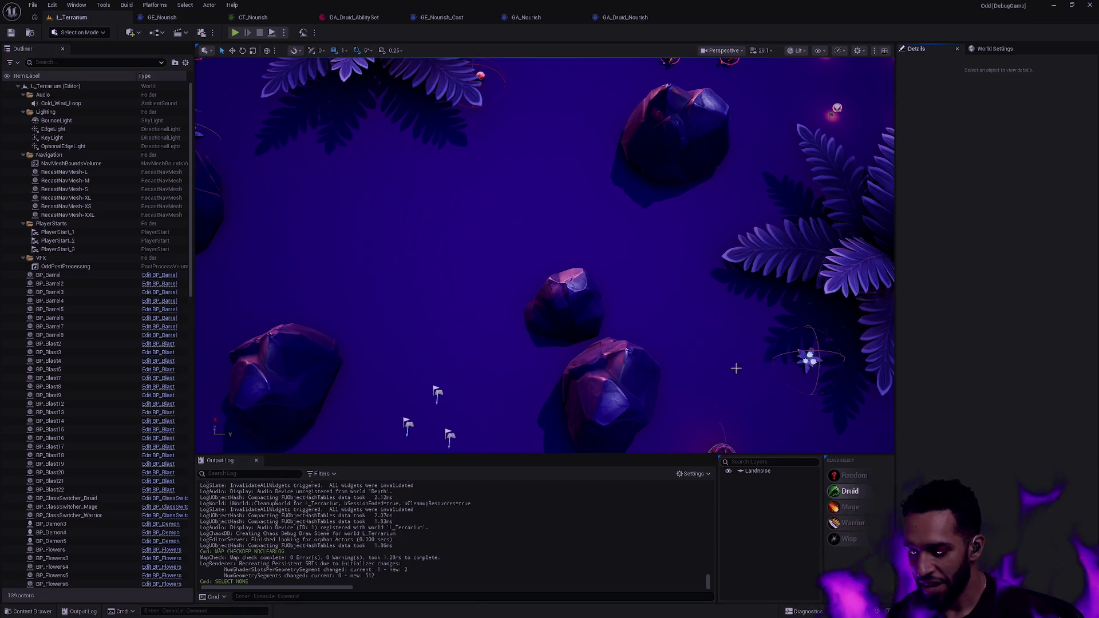
Switch to the Figma desktop and show the Steam store tab from the Business group
key(ctrl+super+Left)
key(ctrl+super+Left)
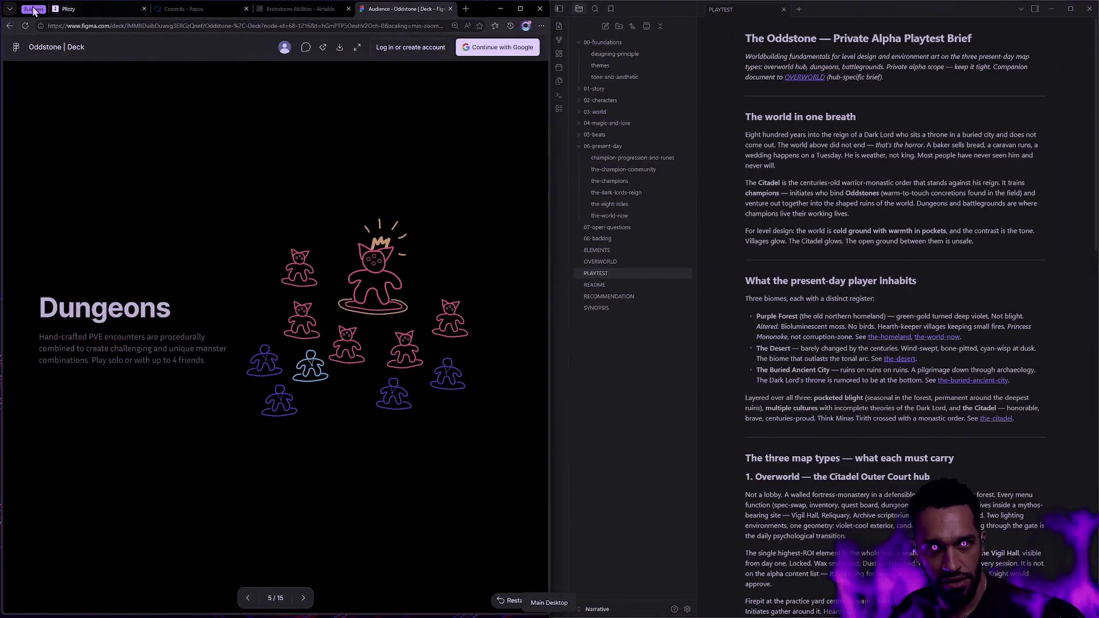
click(33, 9)
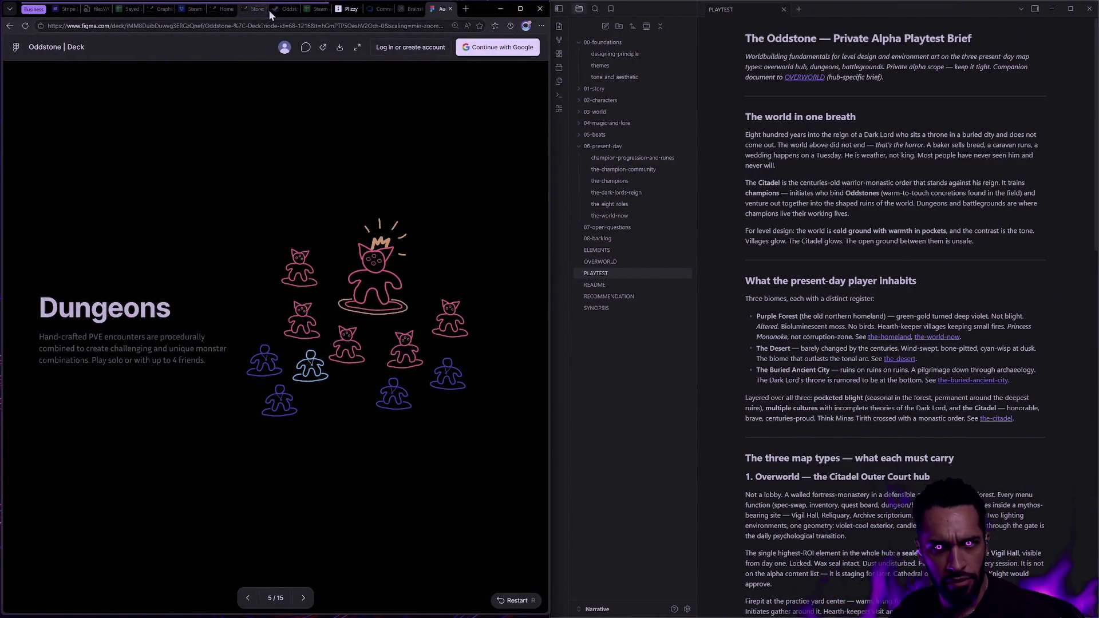
click(277, 9)
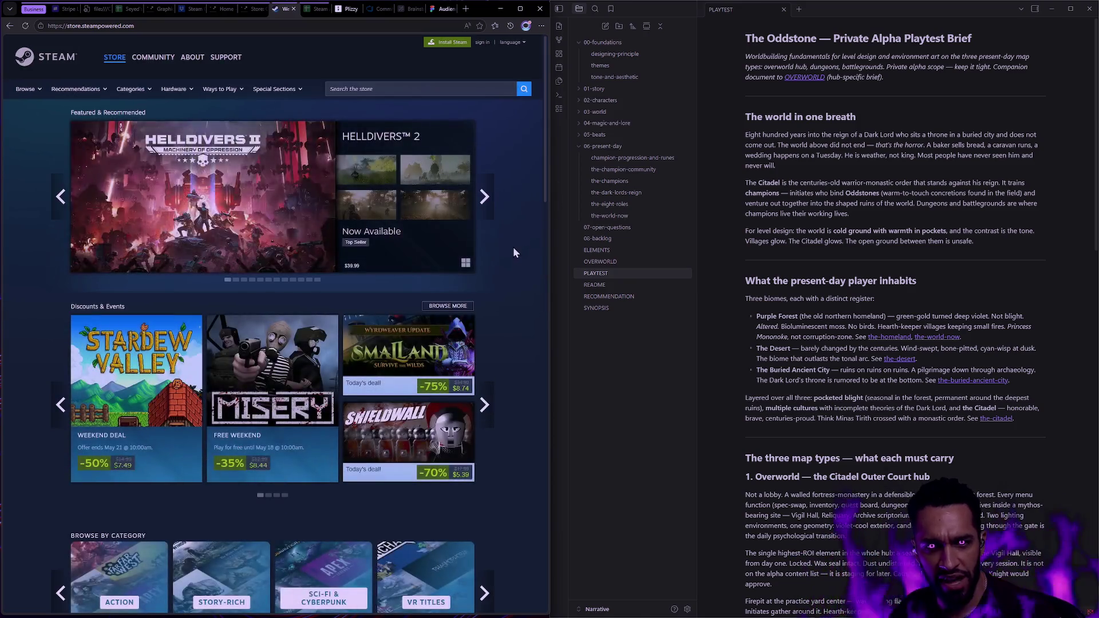
Go back one page, collapse the Business tabs, and review the OddHealingExecution.cpp healing calculation
right_click(10, 26)
click(41, 45)
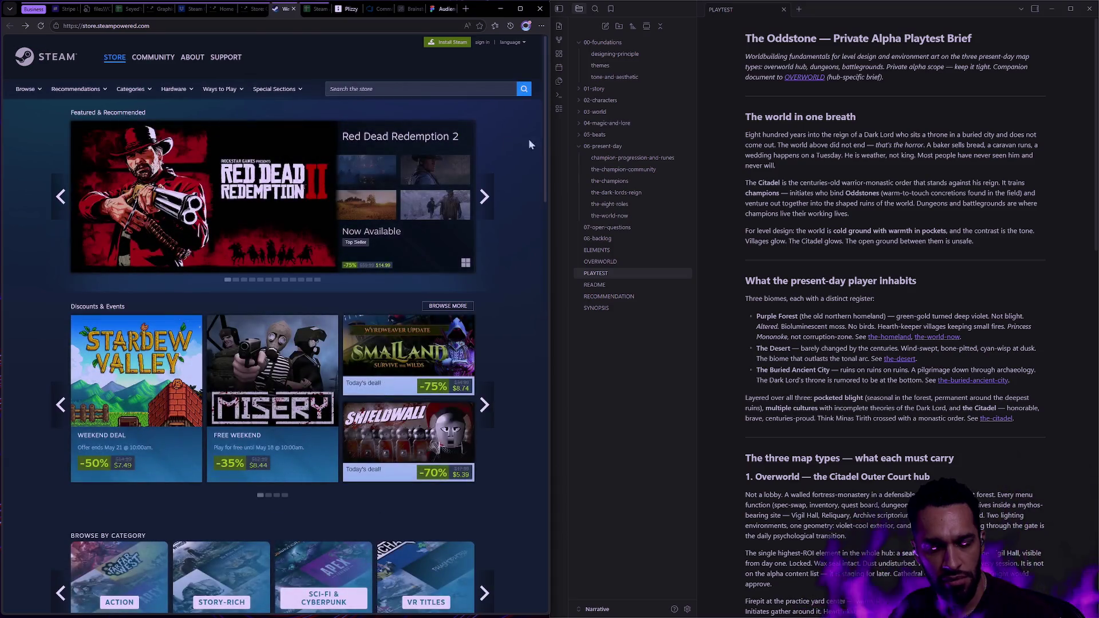
click(33, 9)
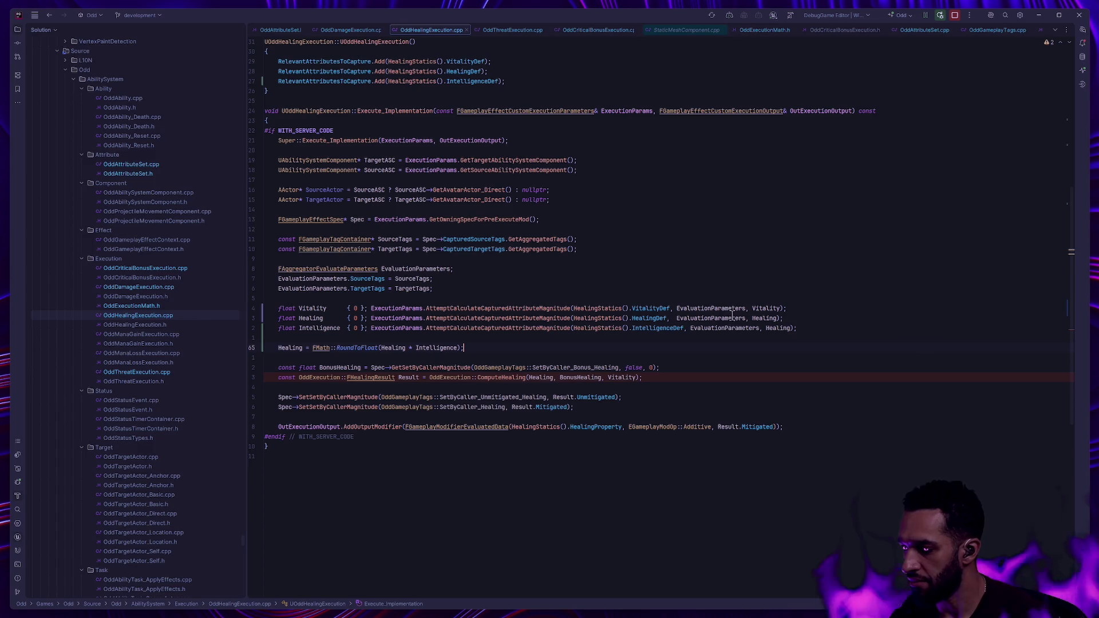
scroll(745, 317, up, 2)
scroll(745, 318, down, 2)
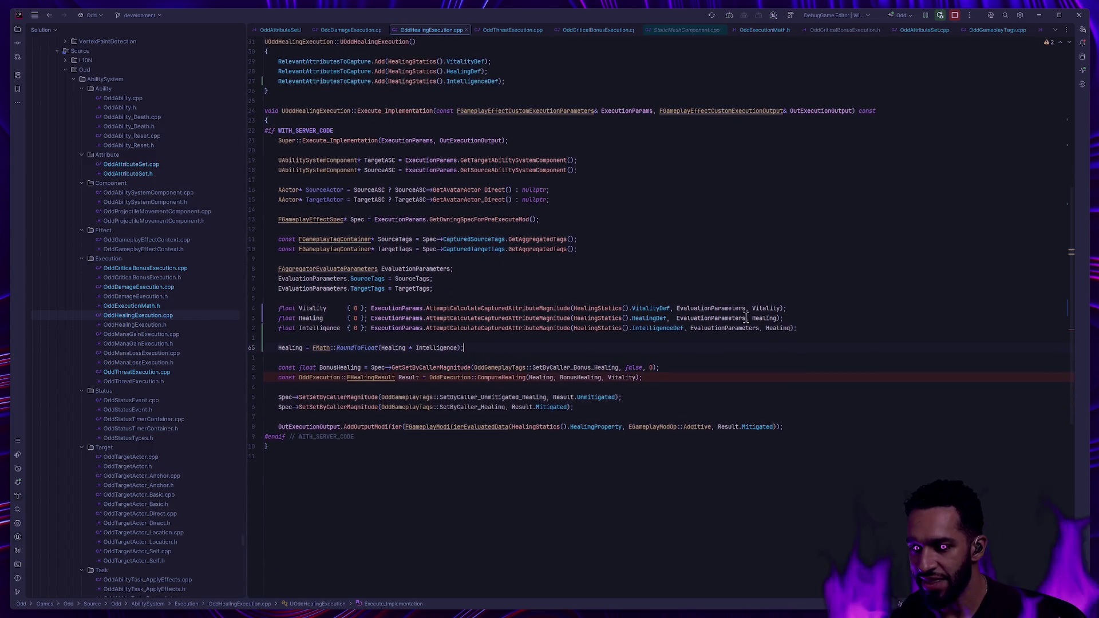
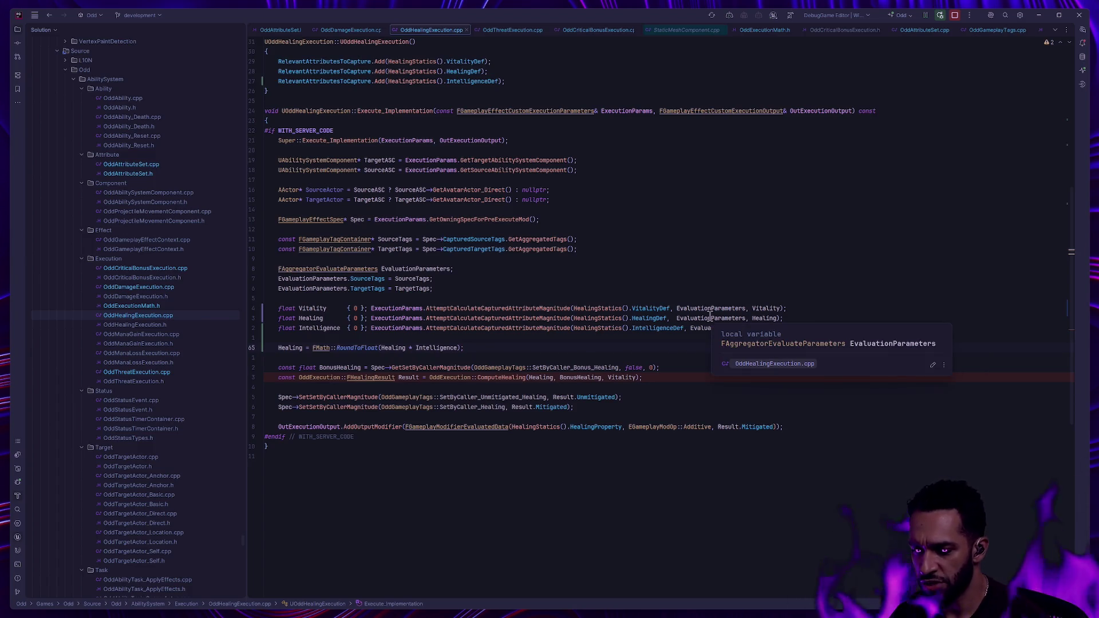
Review the ComputeHealing result line down to the function's end, then return to Unreal Editor
mouse_move(707, 308)
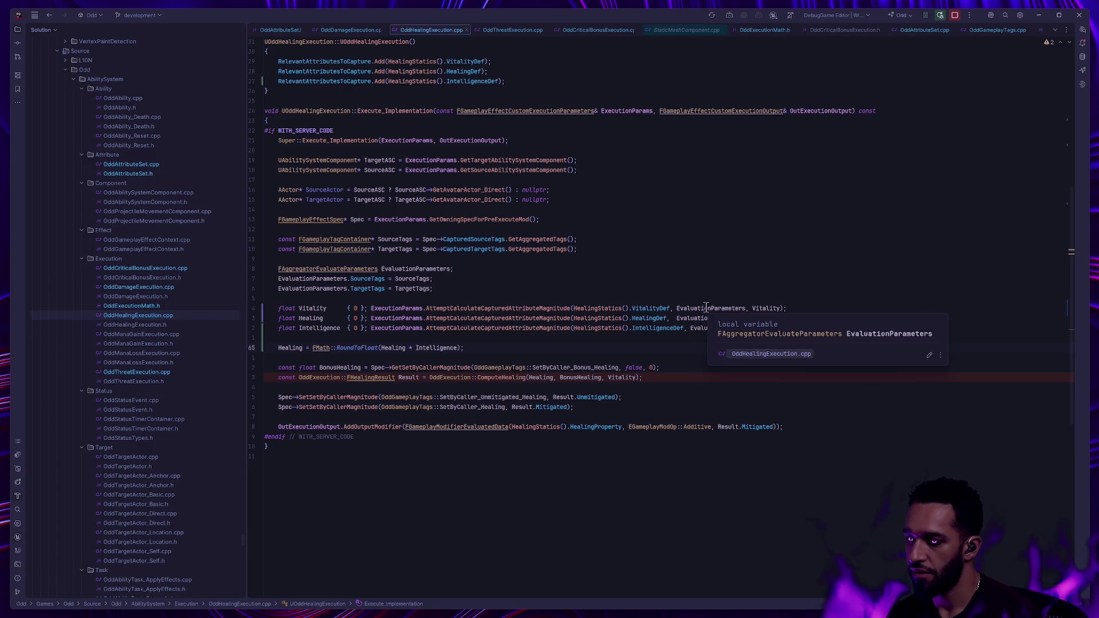
mouse_move(663, 304)
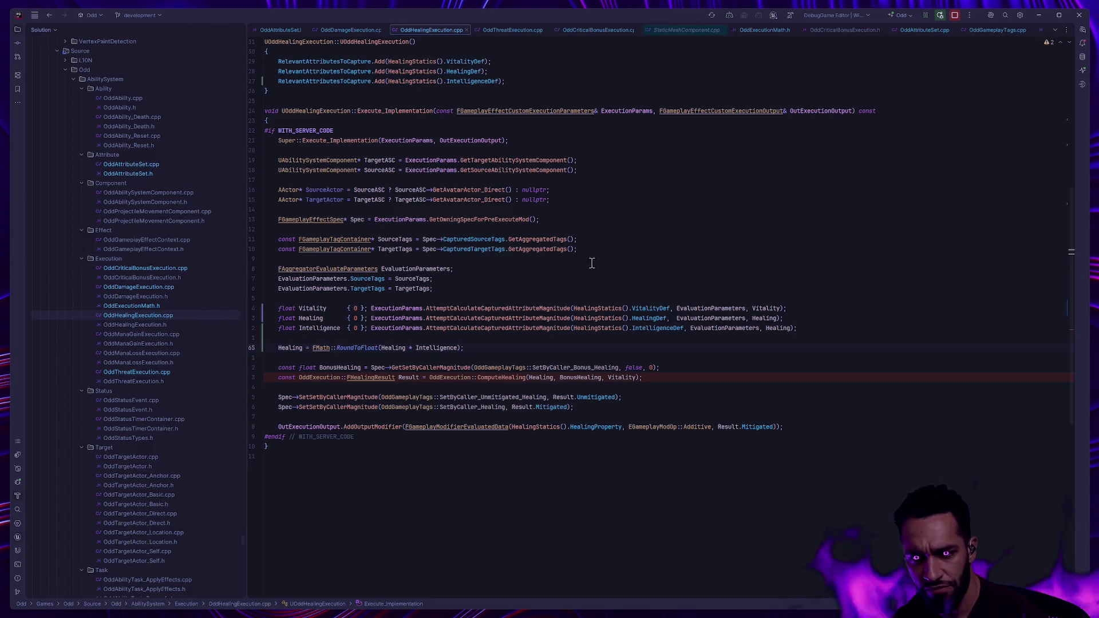
click(703, 377)
scroll(694, 357, up, 1)
scroll(694, 356, up, 4)
scroll(695, 356, down, 6)
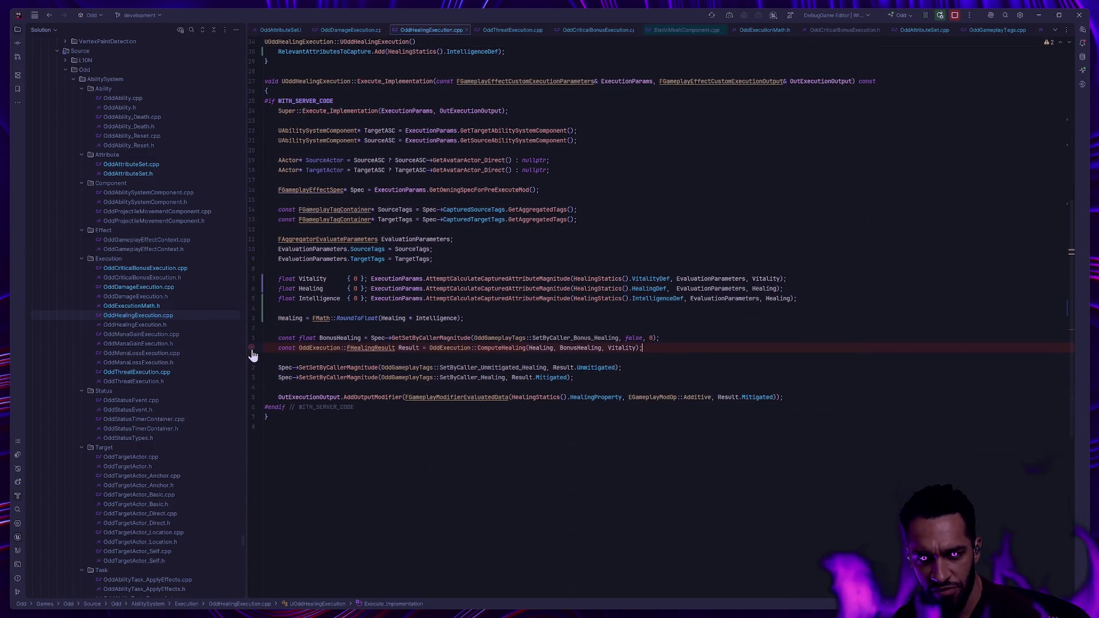
key(Down)
key(Down)
key(Down)
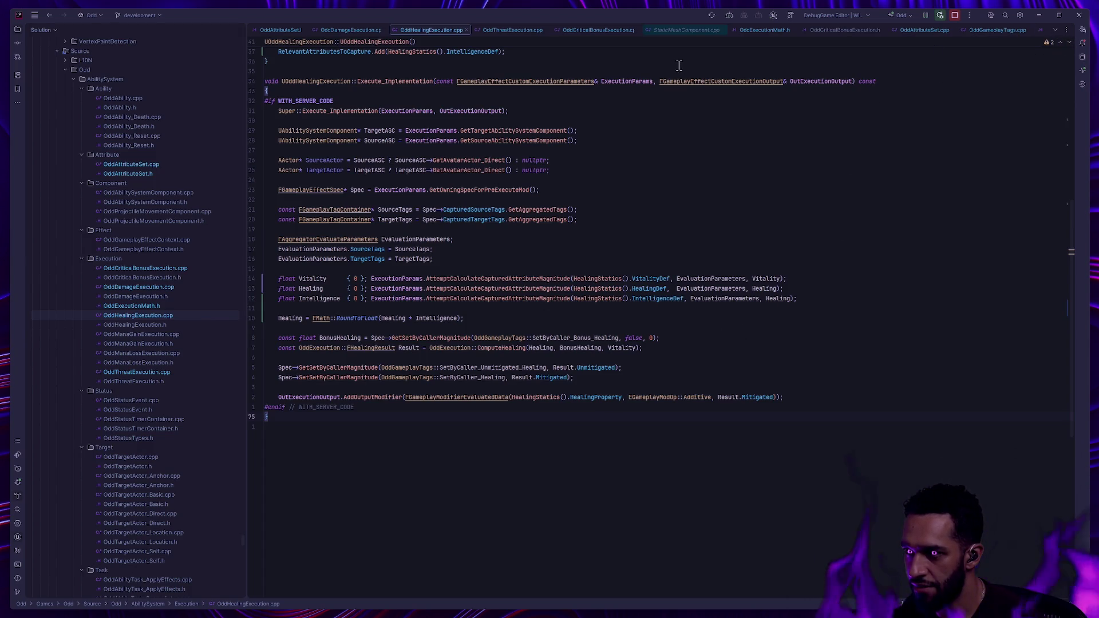
key(alt+Tab)
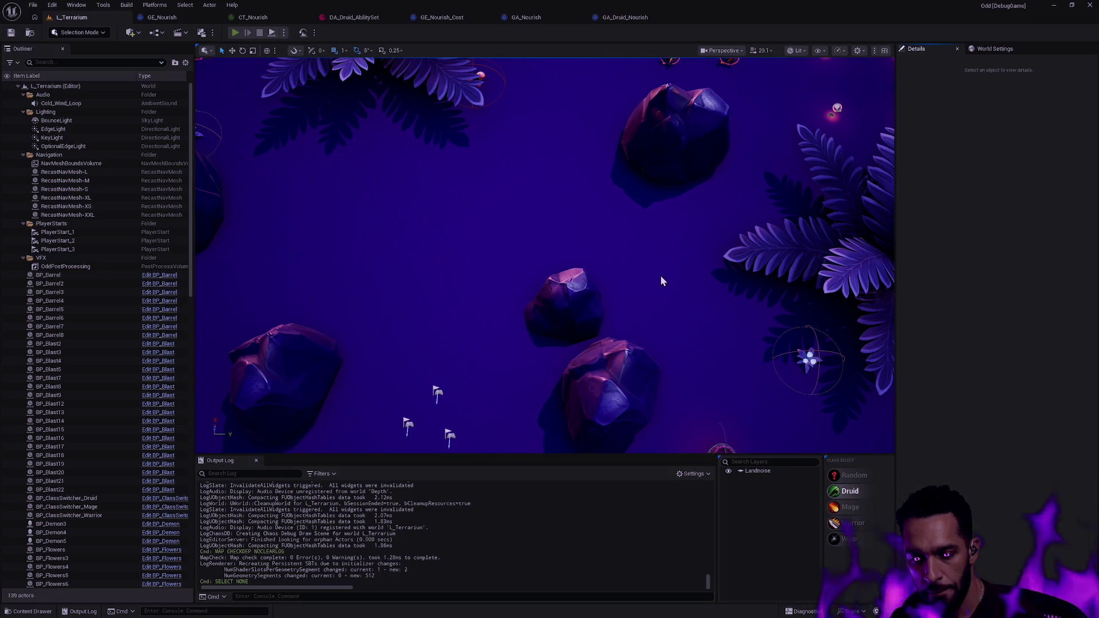
Playtest L_Terrarium as the Druid, casting the skillshot and the green healing projectile at the barrels
key(alt+p)
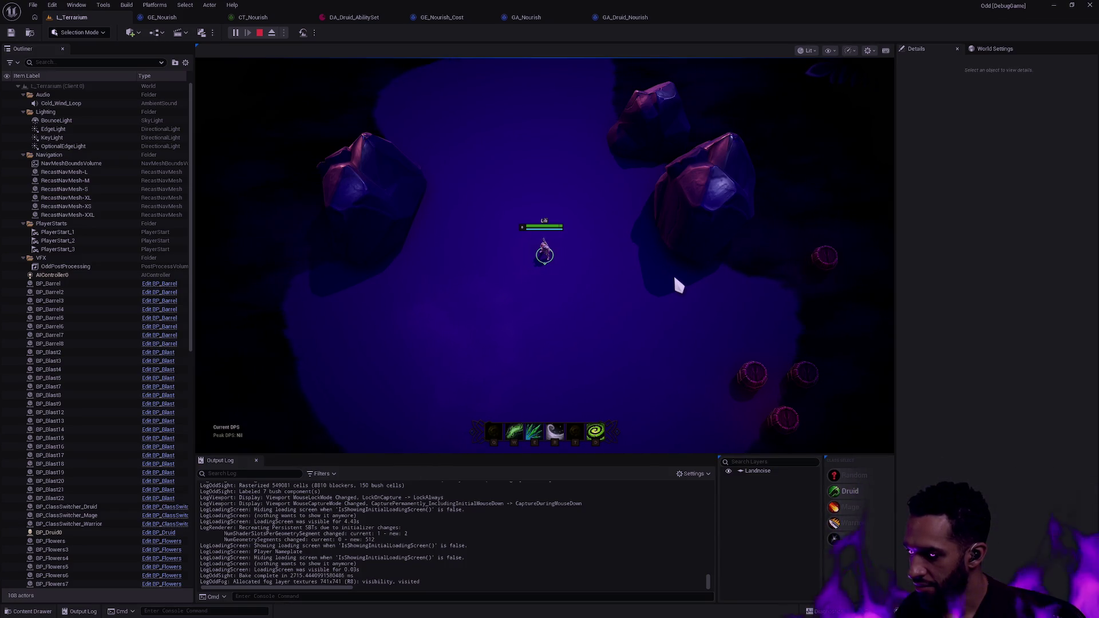
right_click(618, 306)
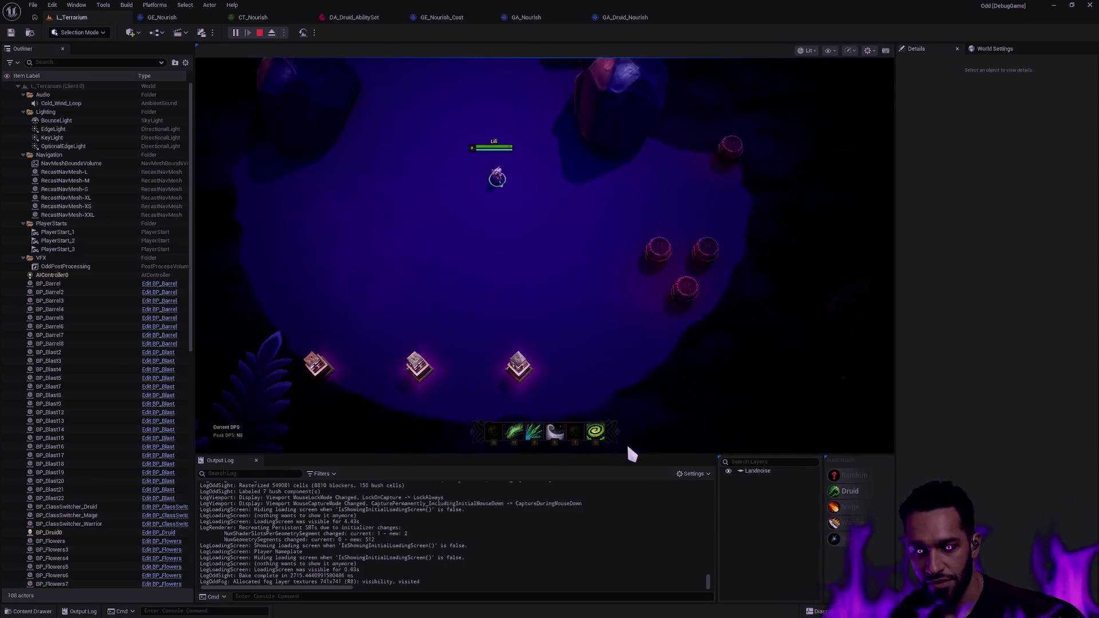
key(q)
click(697, 348)
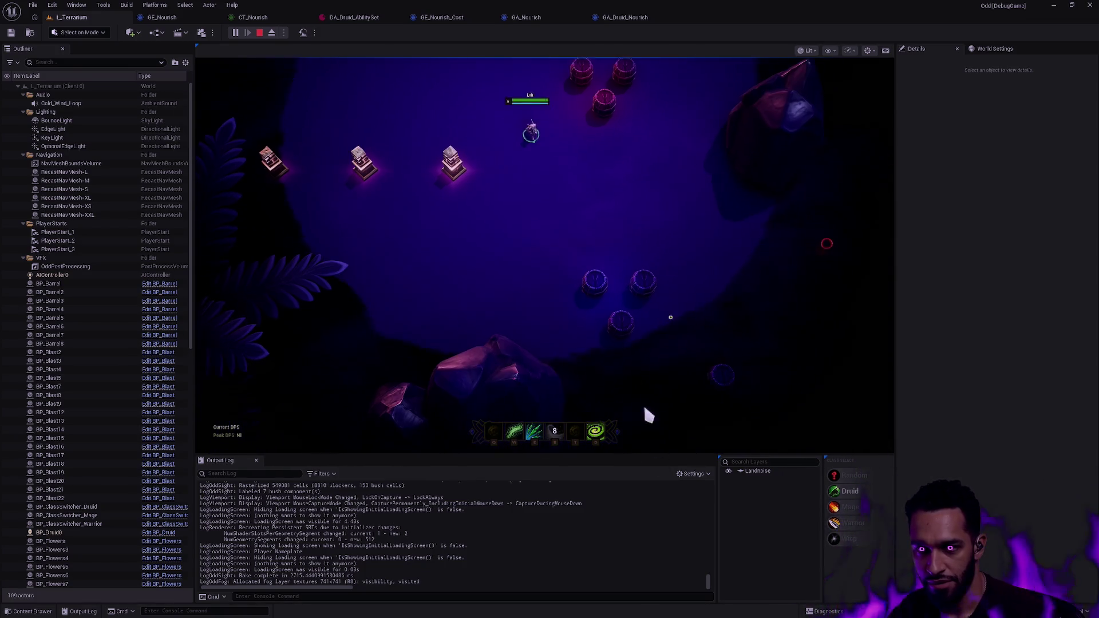
key(w)
click(659, 377)
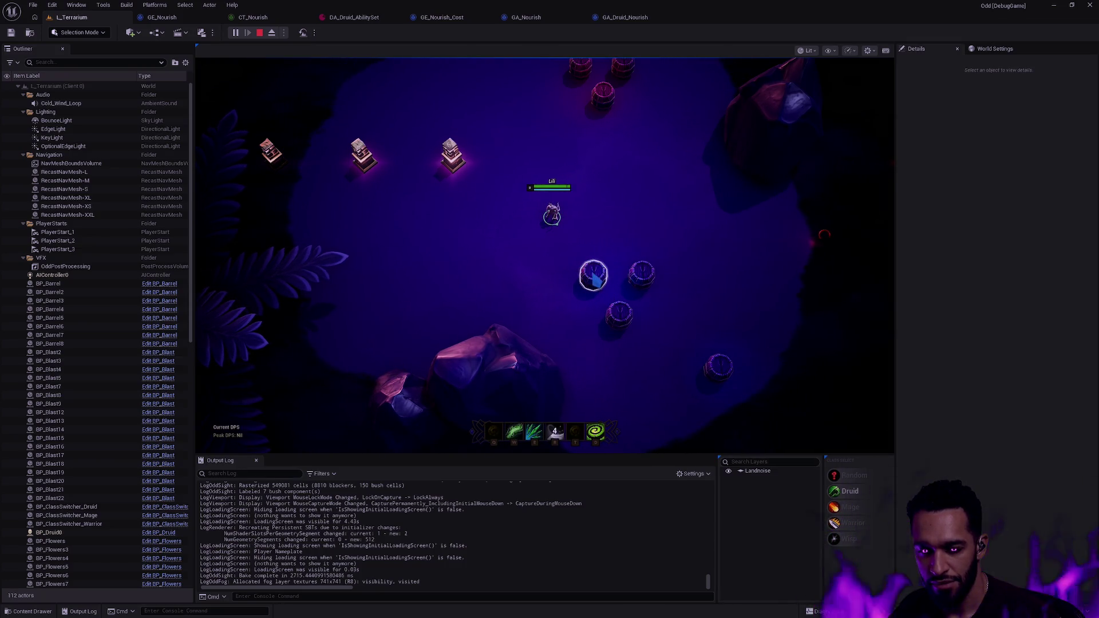
key(Escape)
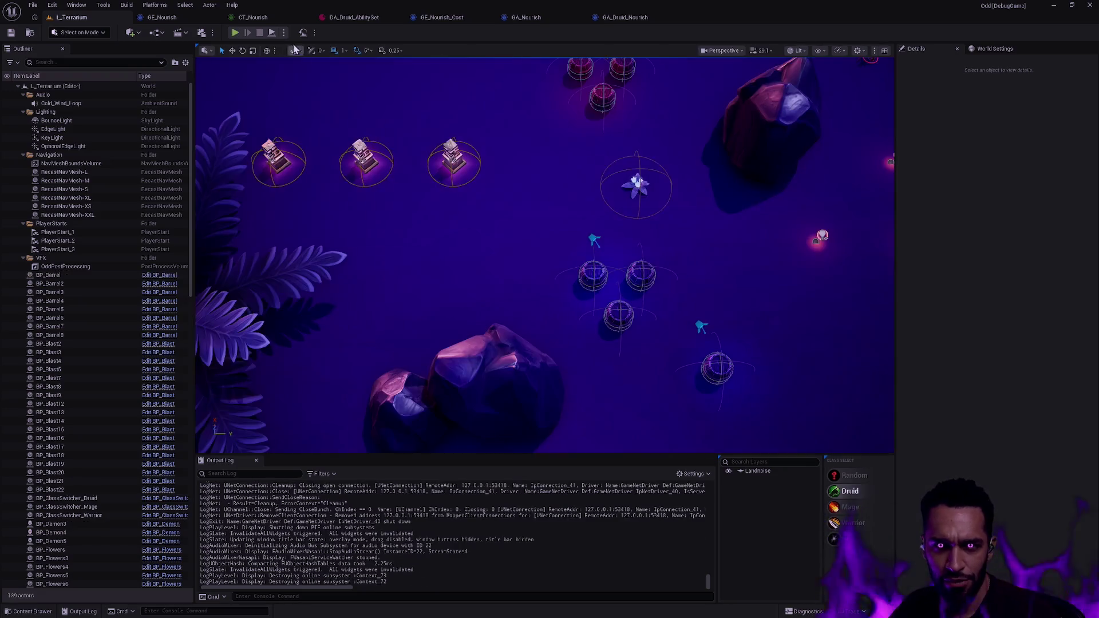
Run a three-player playtest and cast the green heal twice on another druid
click(284, 33)
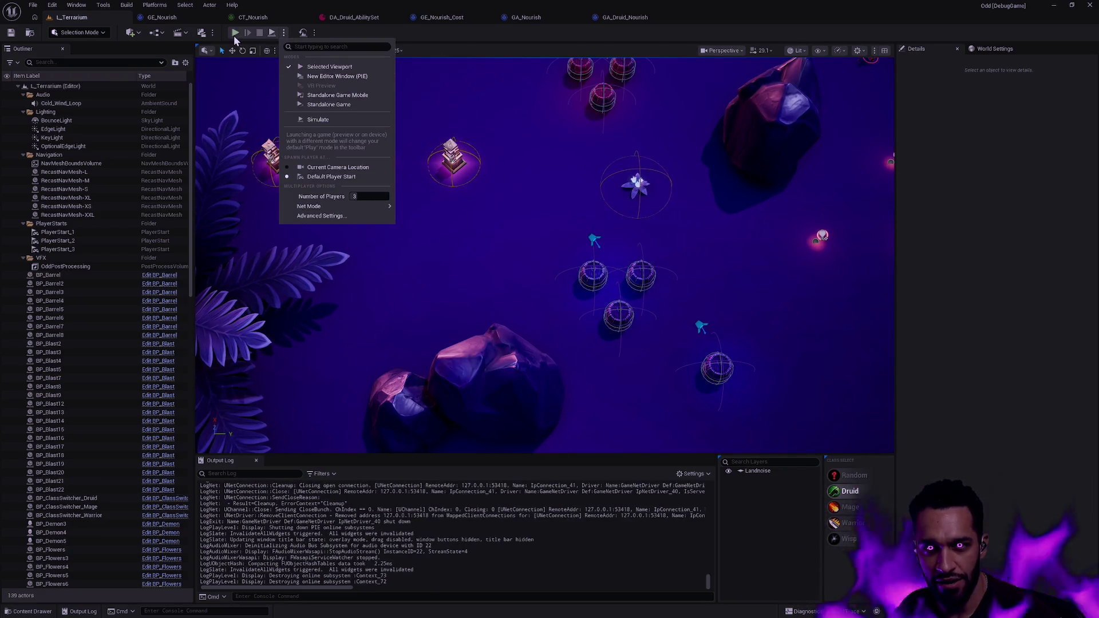
key(Escape)
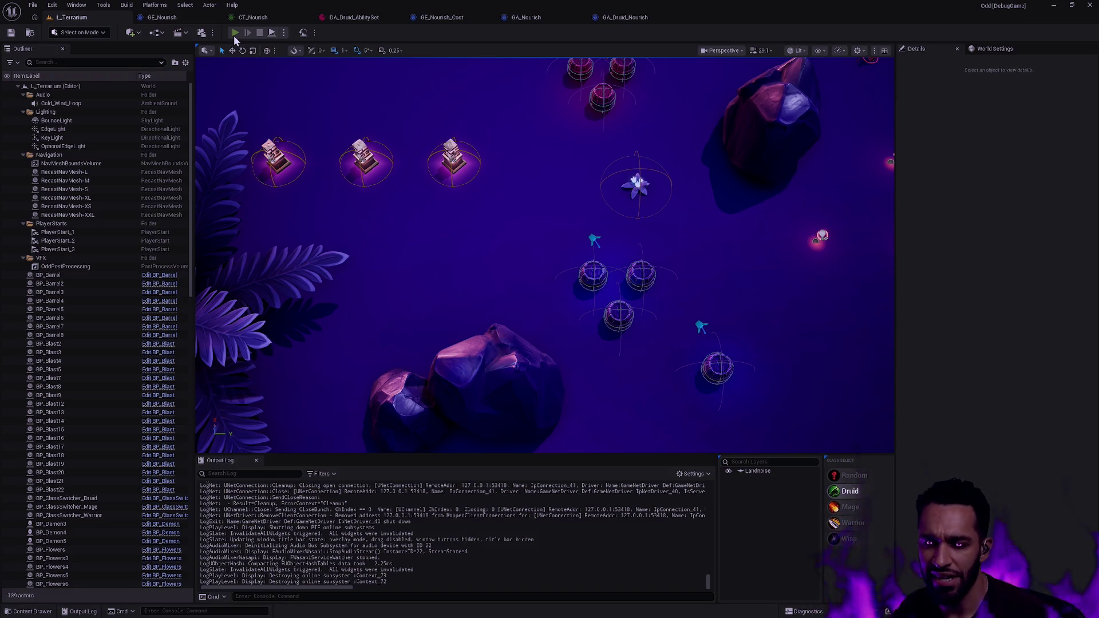
key(alt+p)
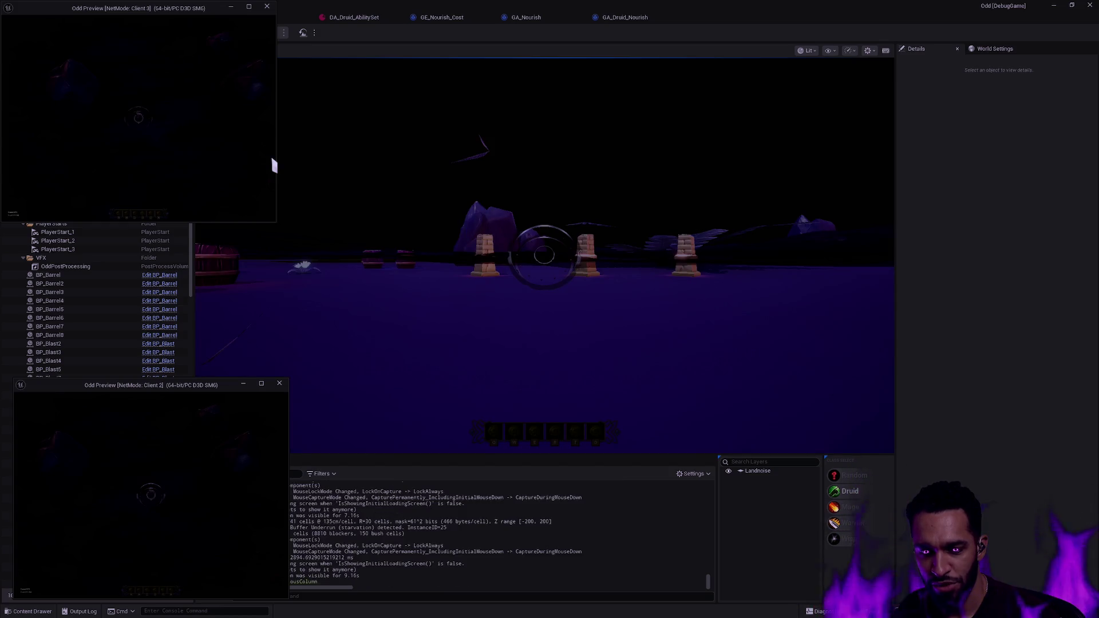
click(425, 274)
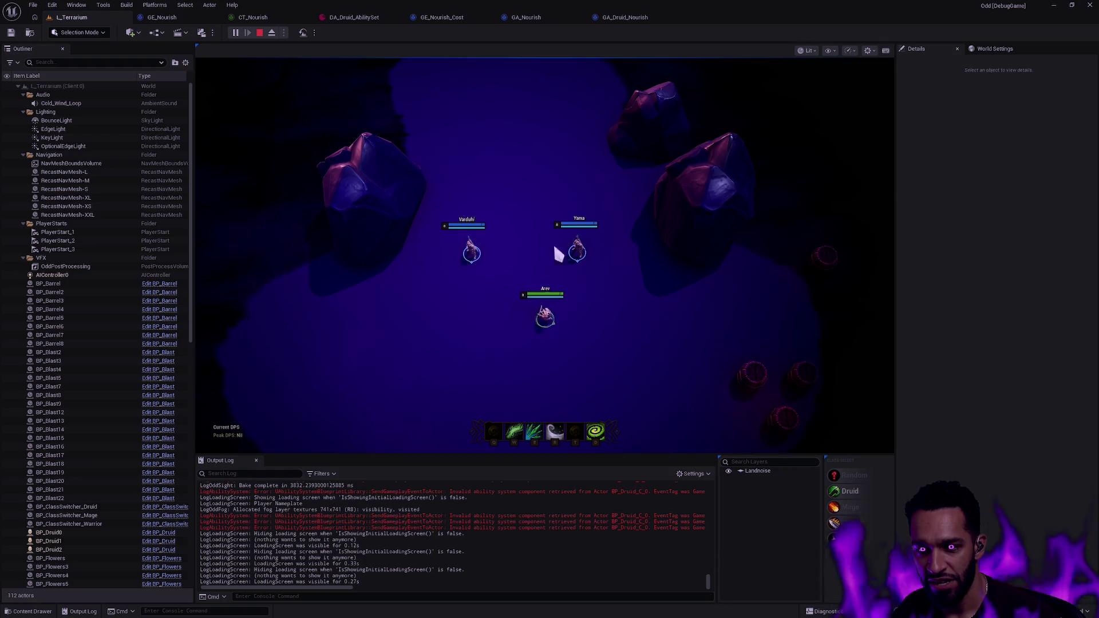
key(w)
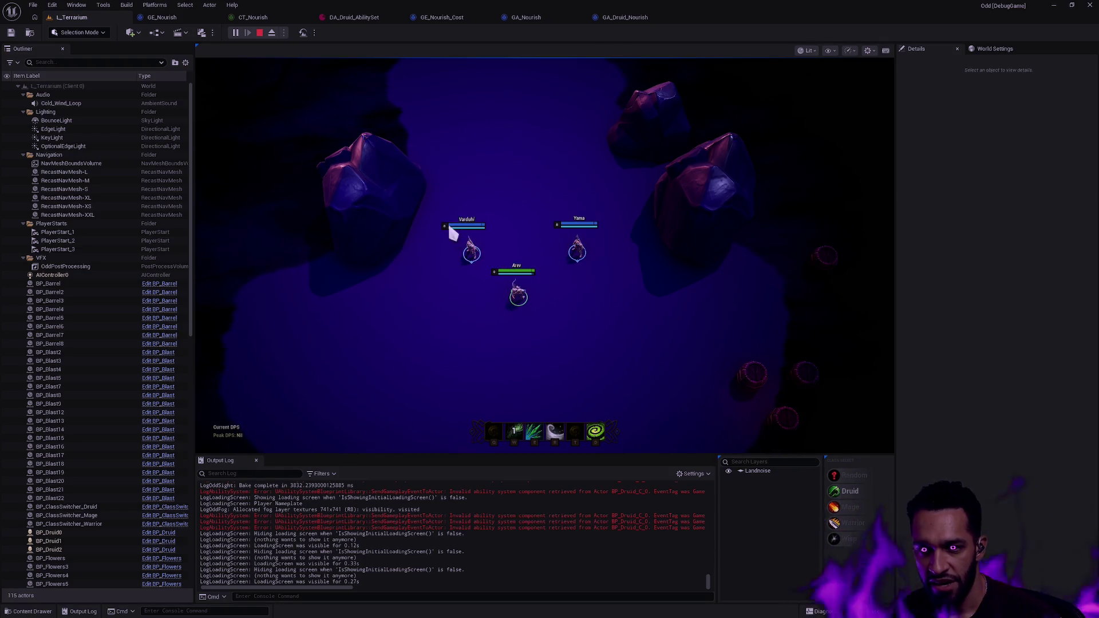
key(w)
key(w)
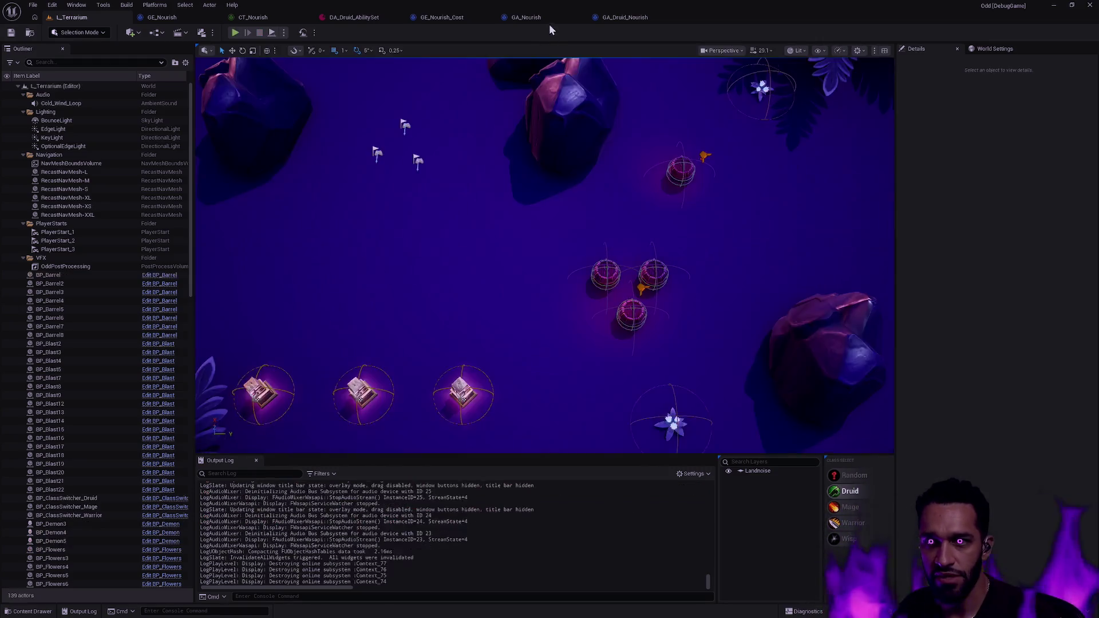
Open the BP_Nourish projectile Blueprint from GA_Nourish through the asset search
click(547, 19)
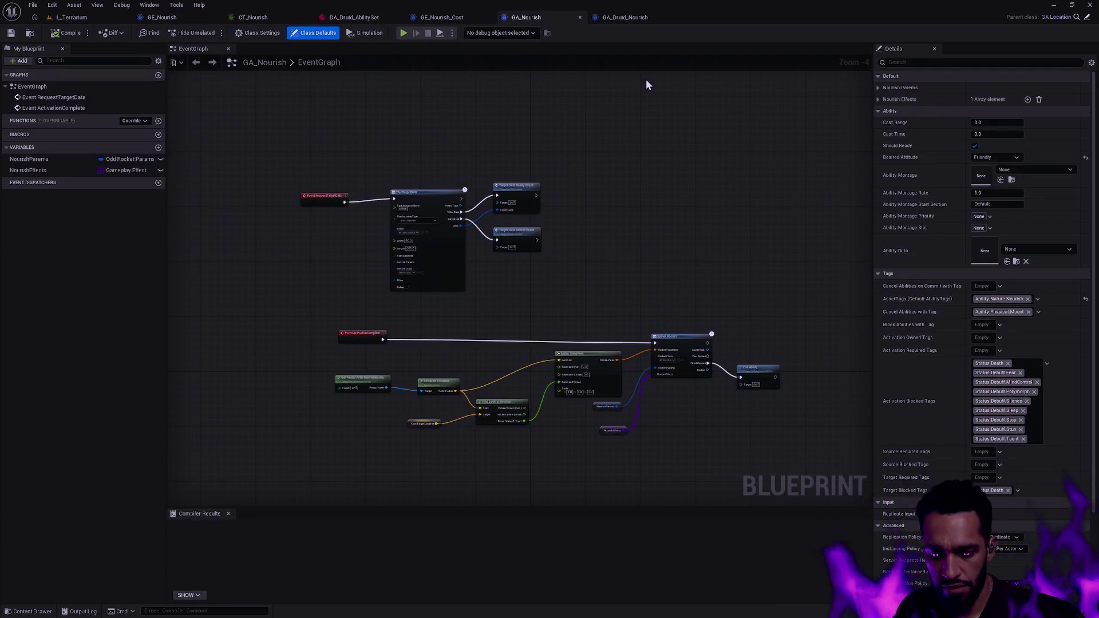
key(ctrl+p)
text(BP_Nou)
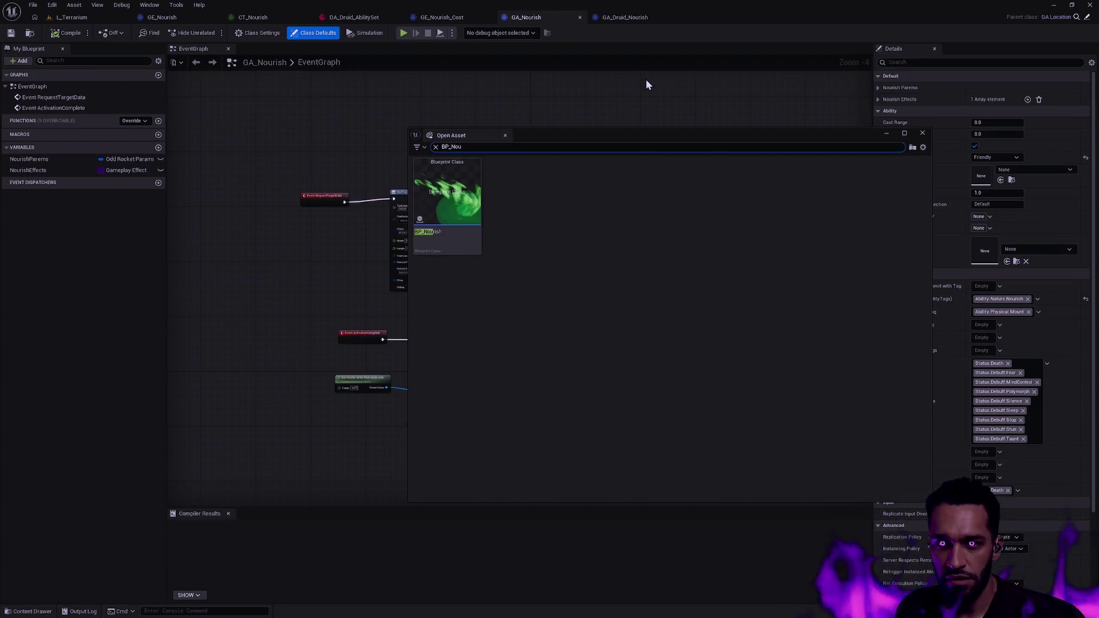
double_click(478, 208)
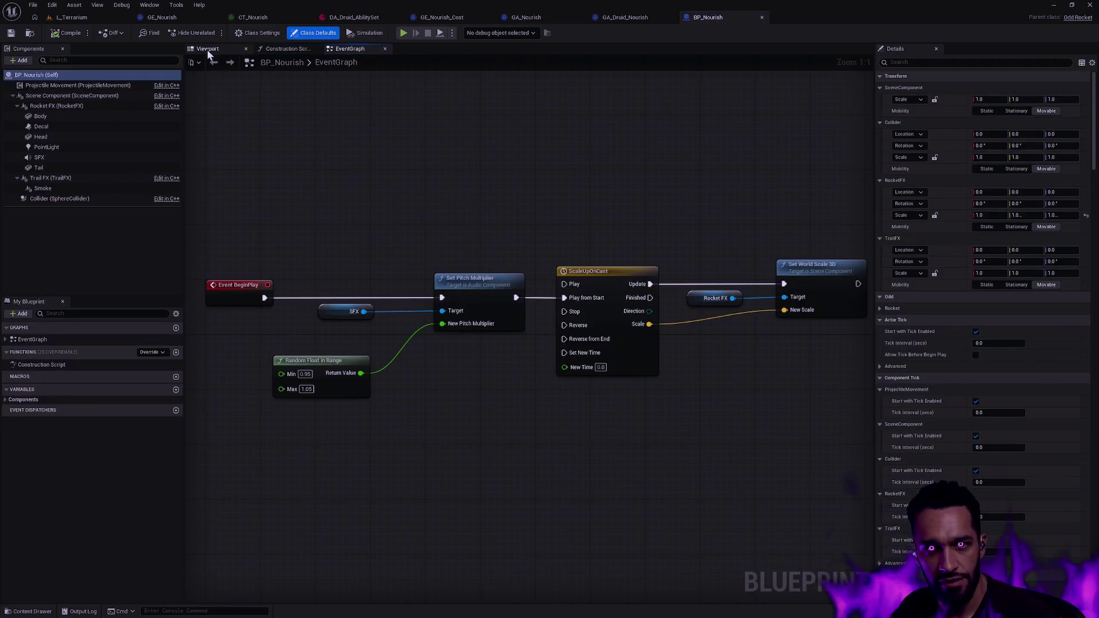
Set the sphere Collider's Target trace response to Overlap, compile and save, and return to L_Terrarium
click(208, 49)
click(63, 189)
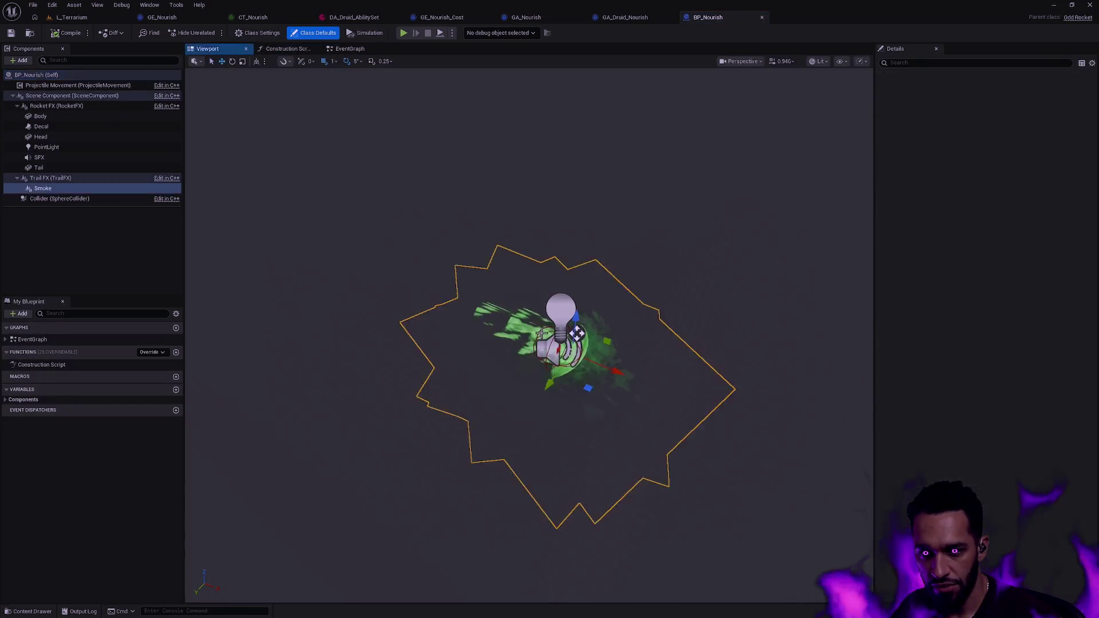
click(74, 199)
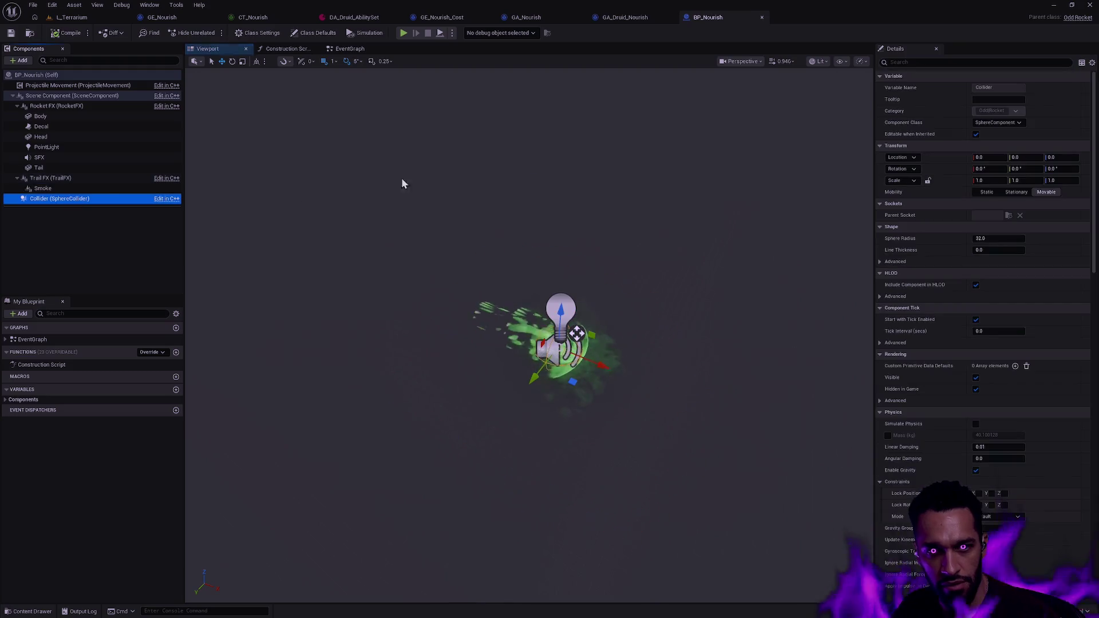
mouse_move(1092, 178)
mouse_down()
mouse_move(1092, 303)
mouse_move(1080, 331)
mouse_up()
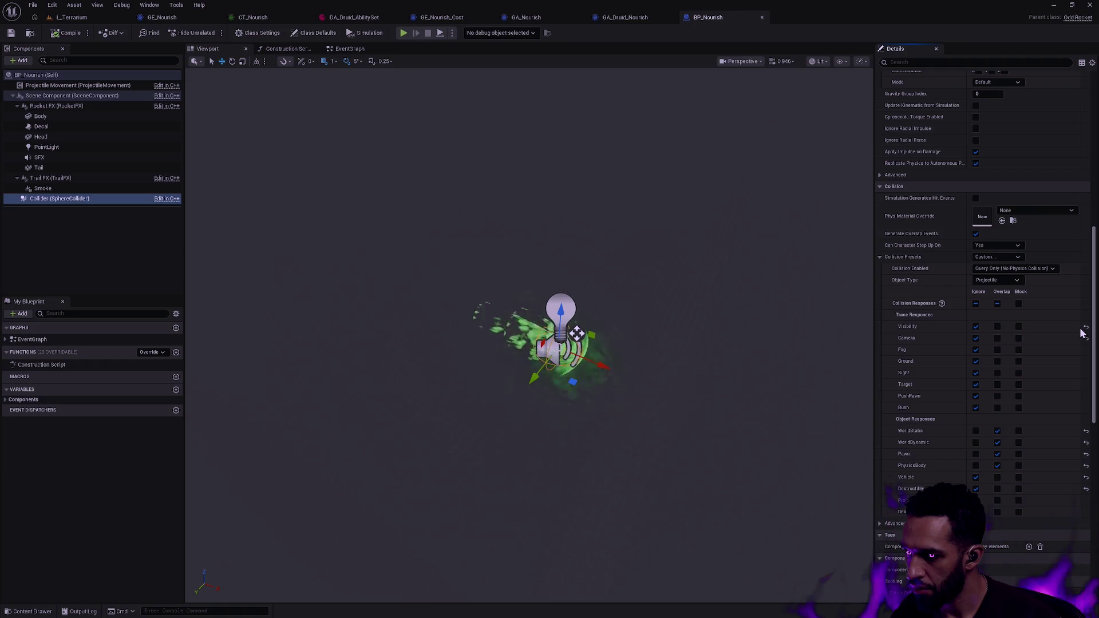
click(997, 384)
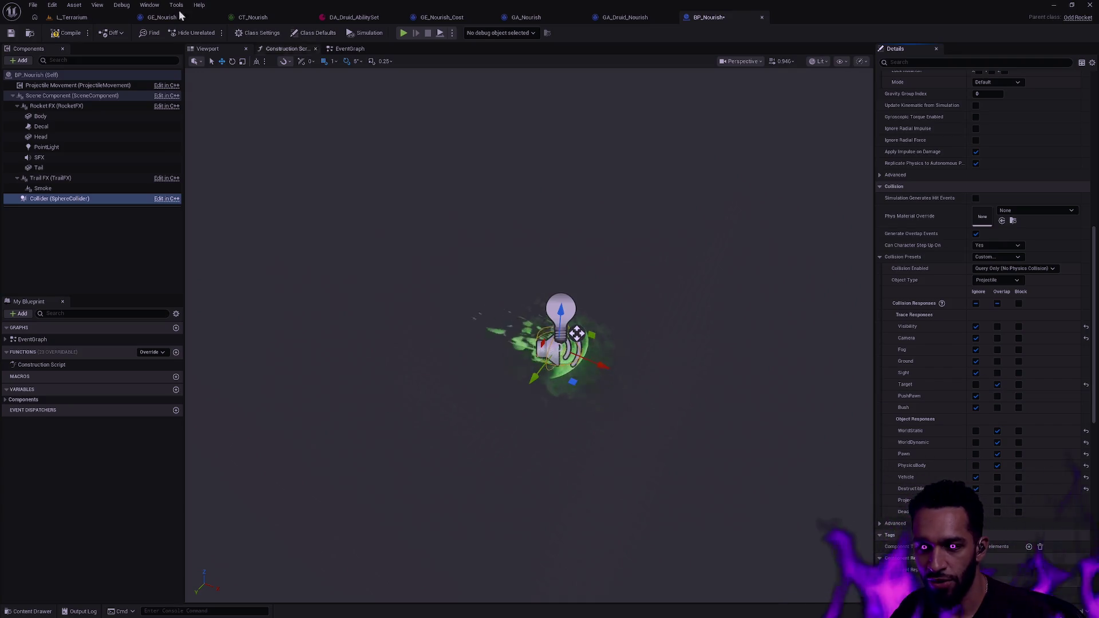
click(76, 36)
click(71, 17)
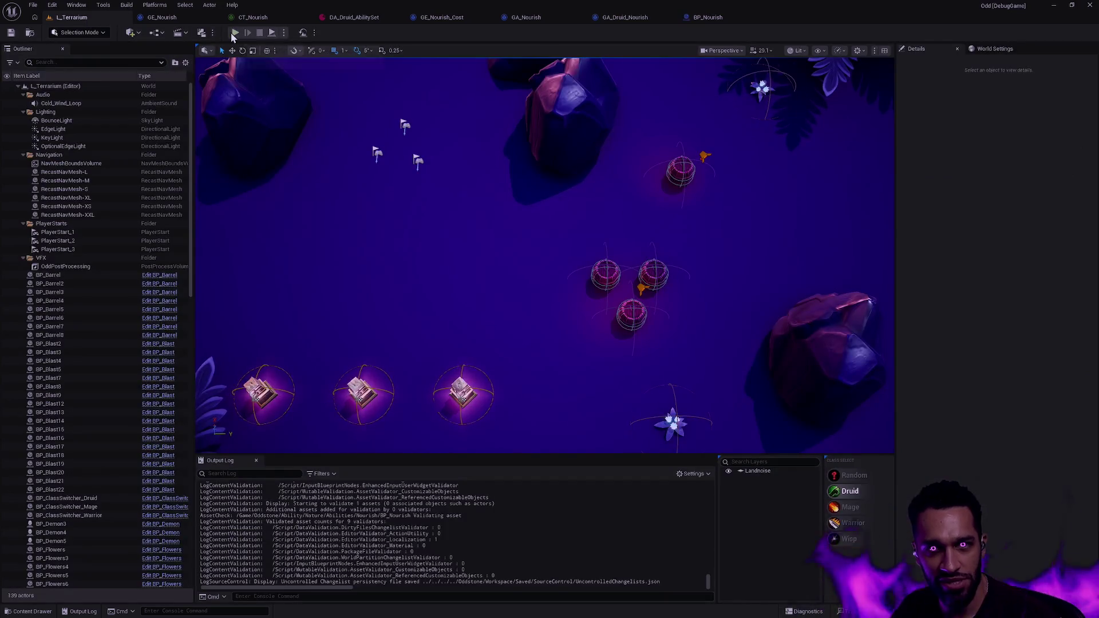
Run a single-player Druid playtest, inspecting the BP_Nourish collider in its viewport mid-session
click(280, 34)
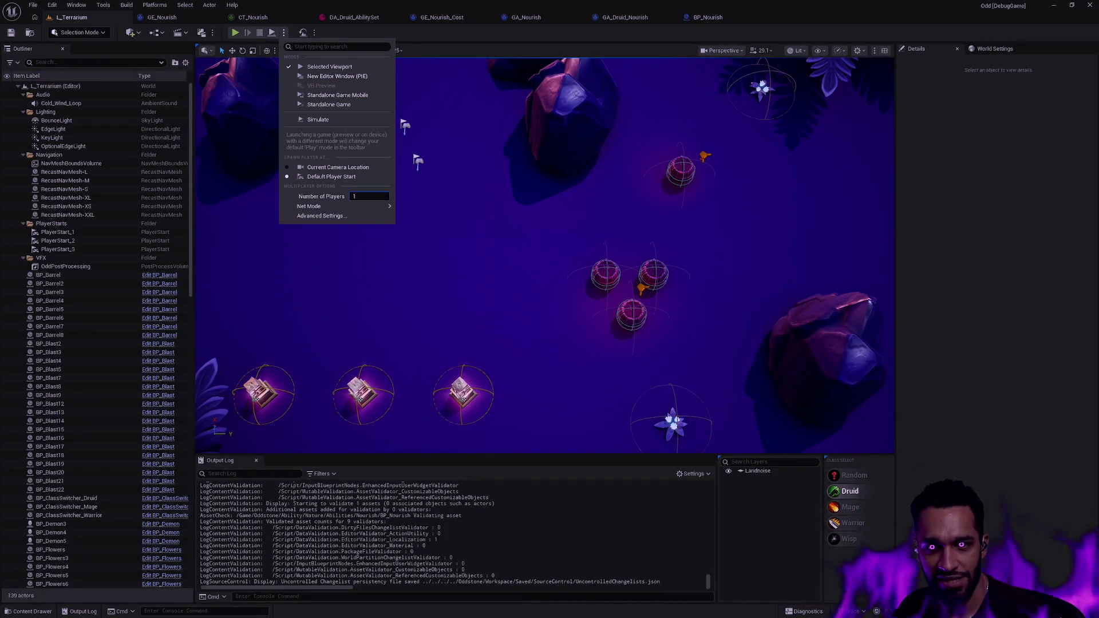
click(408, 78)
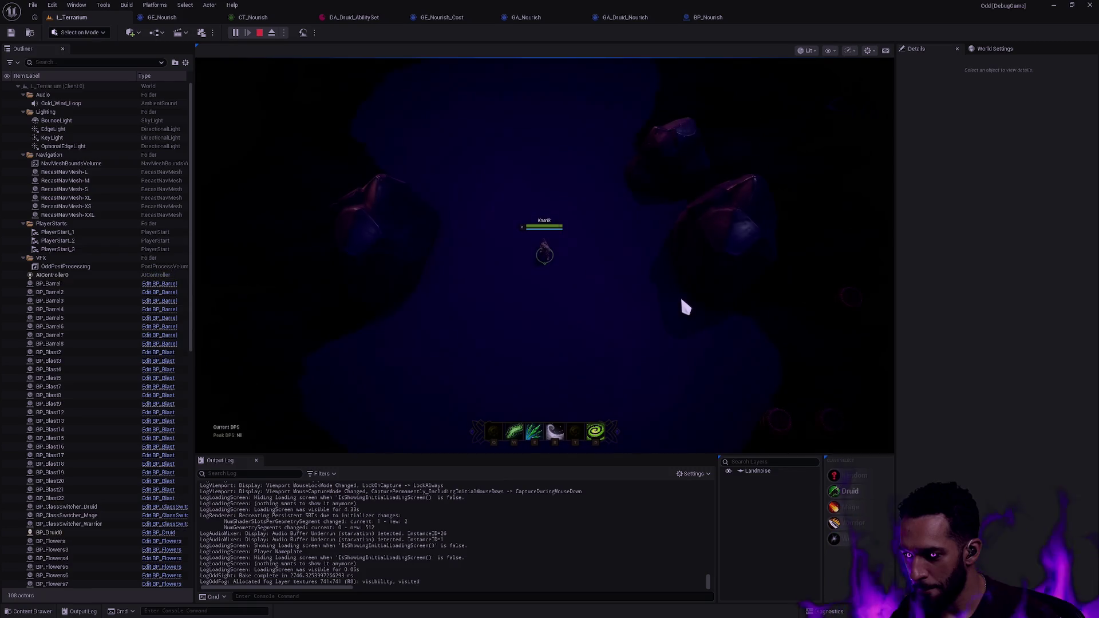
mouse_move(547, 278)
mouse_down()
mouse_move(546, 291)
mouse_move(577, 318)
mouse_up()
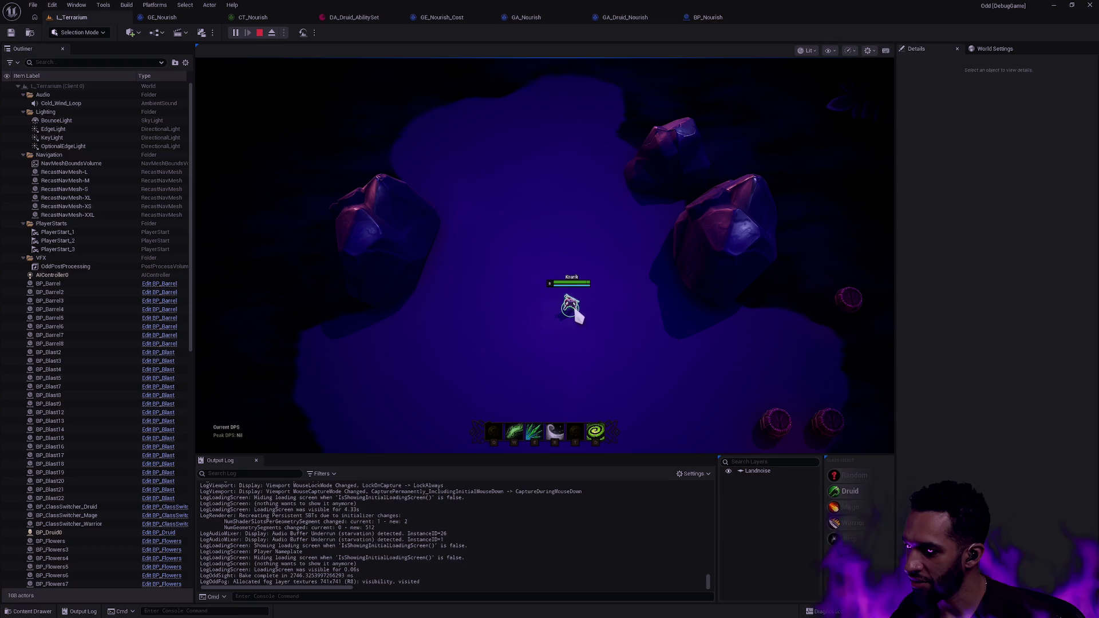
click(712, 20)
mouse_move(651, 174)
mouse_down()
mouse_move(659, 229)
mouse_move(696, 272)
mouse_up()
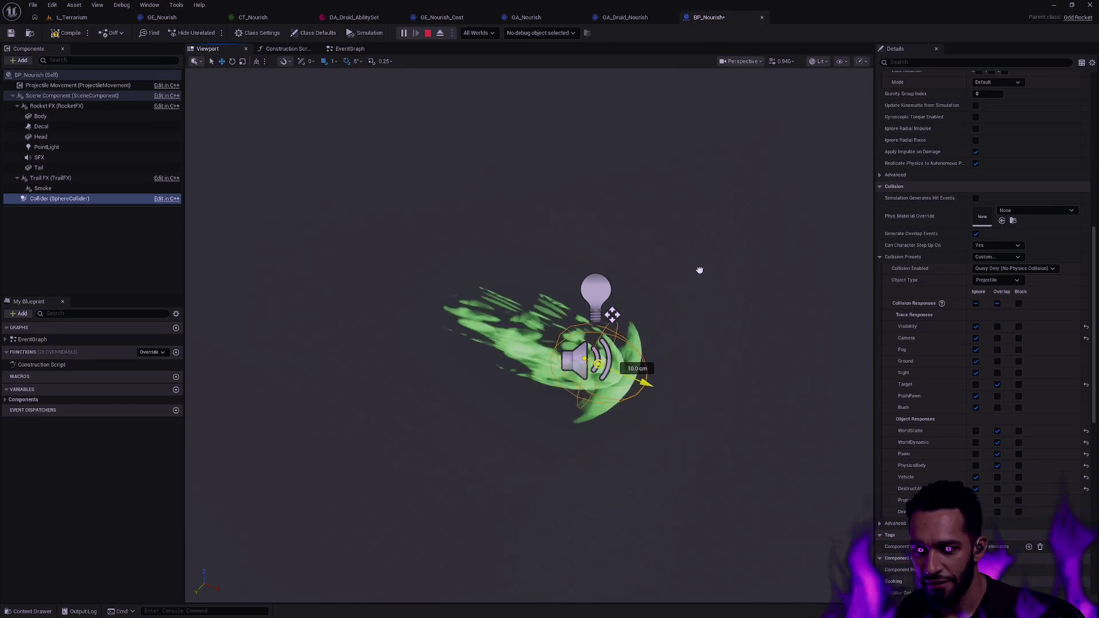
click(72, 18)
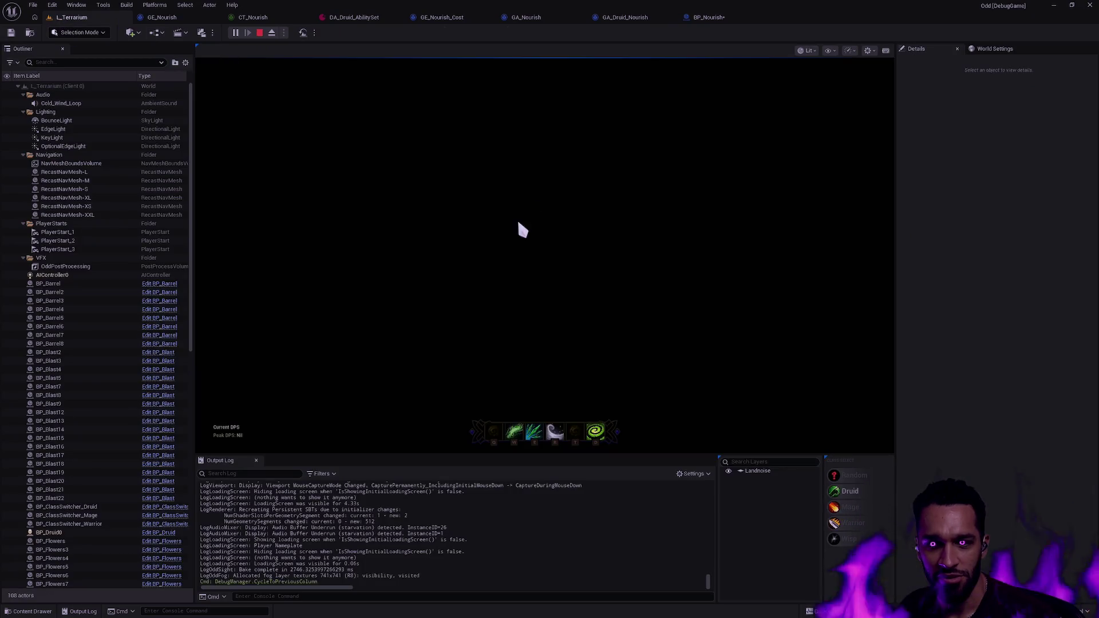
click(596, 316)
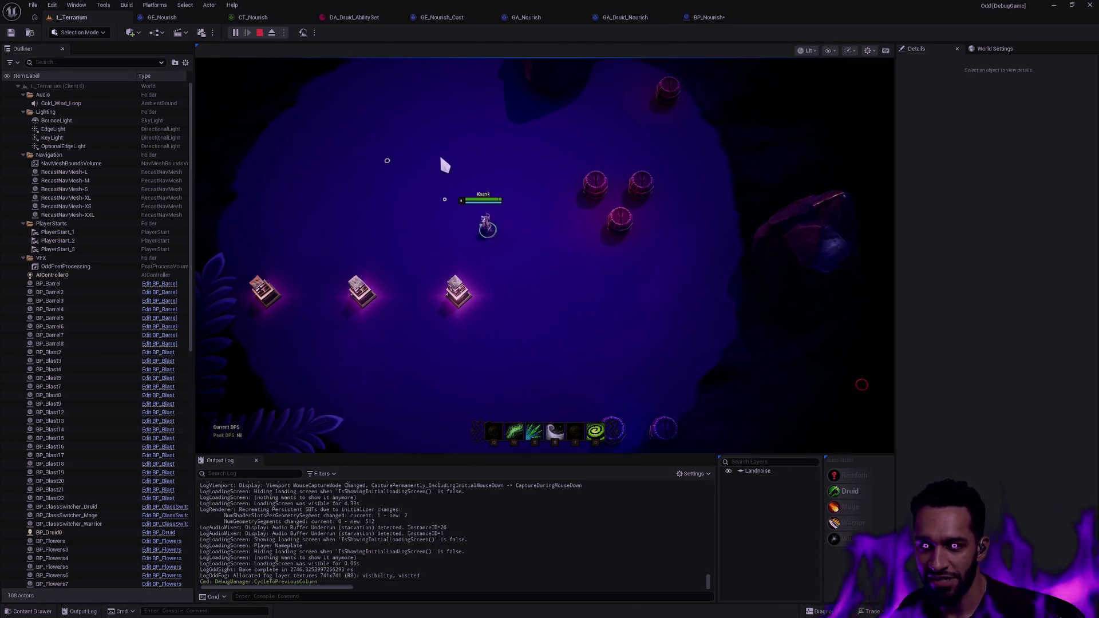
key(Escape)
Zoom in and out of the level view and shift to another part of the terrain
scroll(462, 173, down, 15)
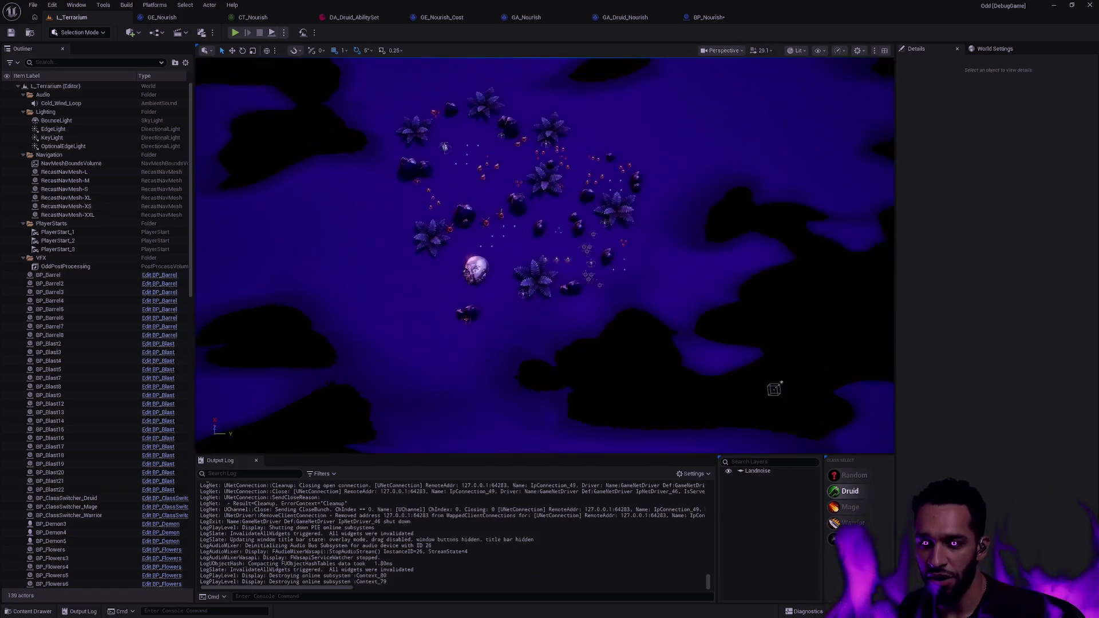
scroll(545, 255, down, 10)
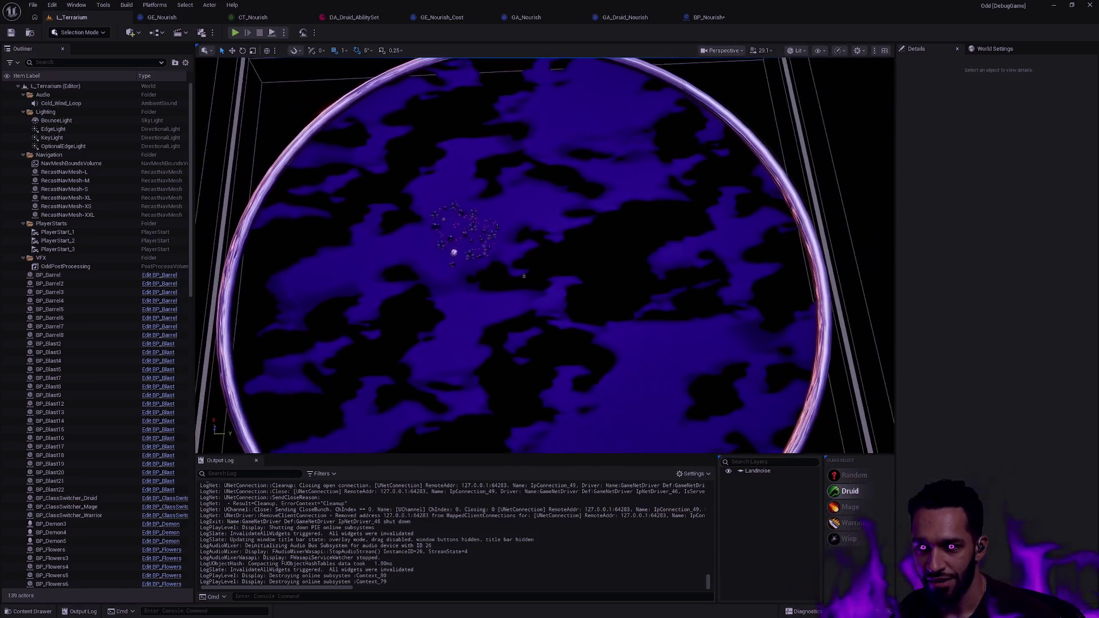
scroll(572, 226, up, 10)
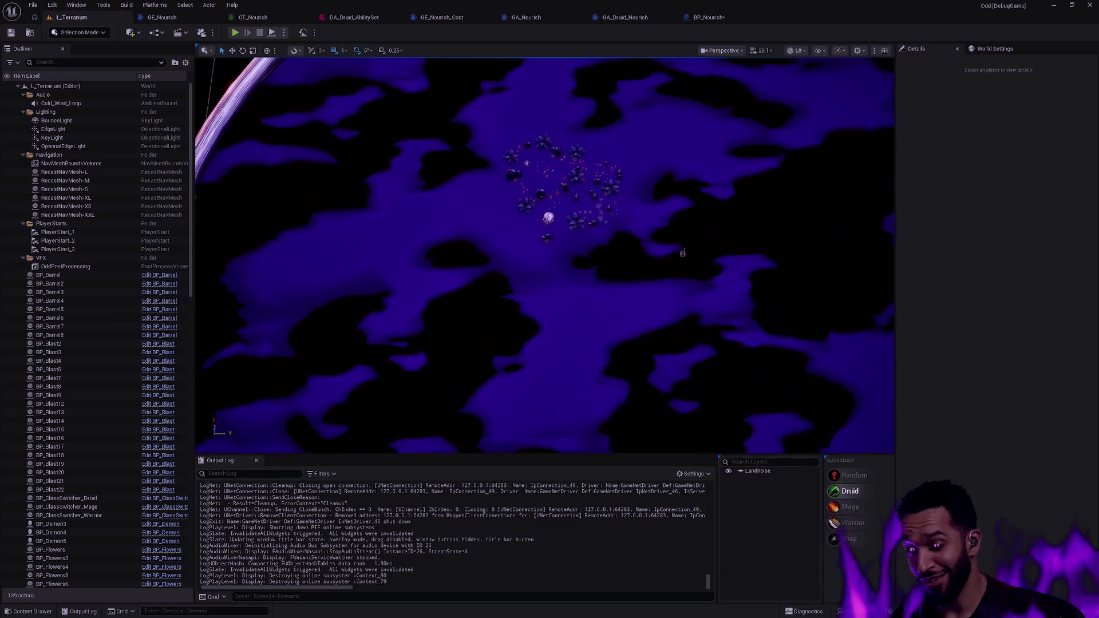
scroll(545, 254, up, 10)
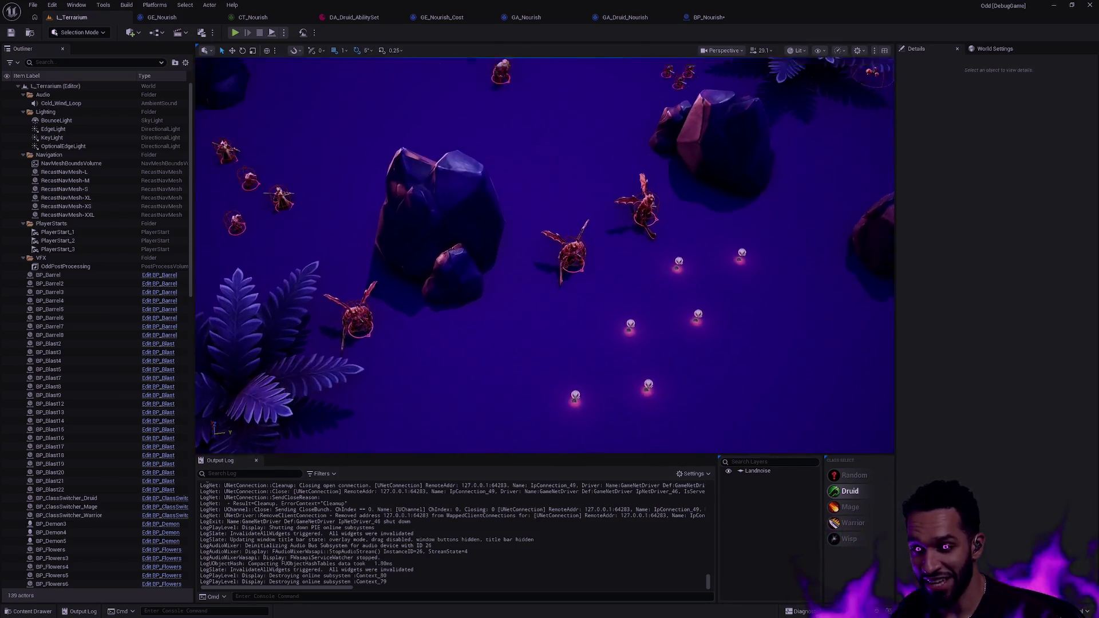
scroll(545, 255, down, 10)
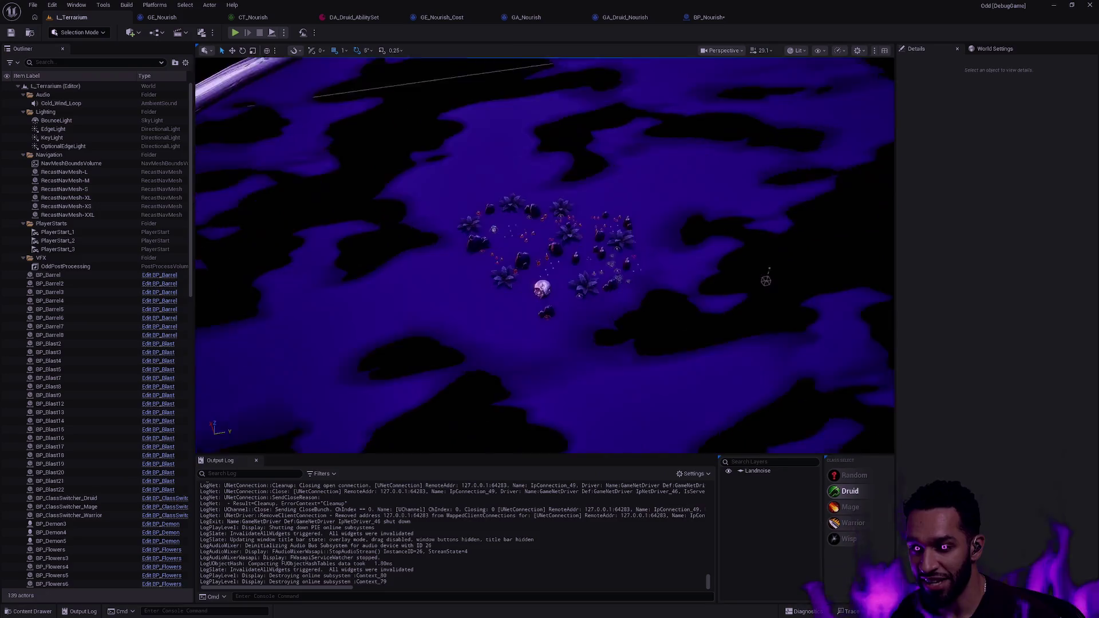
scroll(545, 255, down, 5)
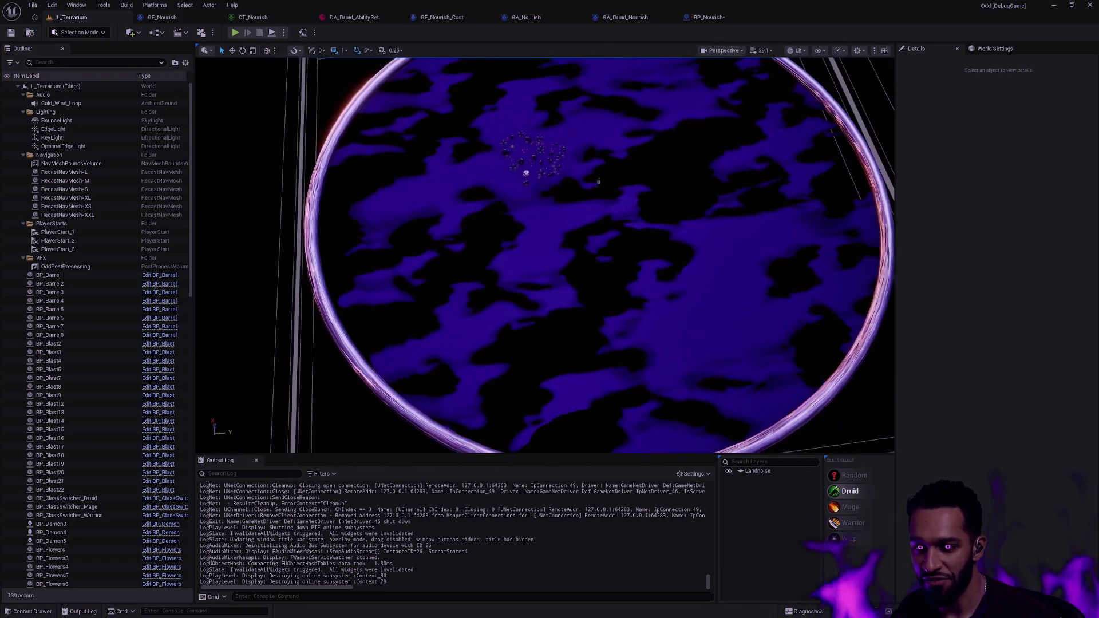
scroll(545, 255, up, 8)
scroll(530, 225, up, 10)
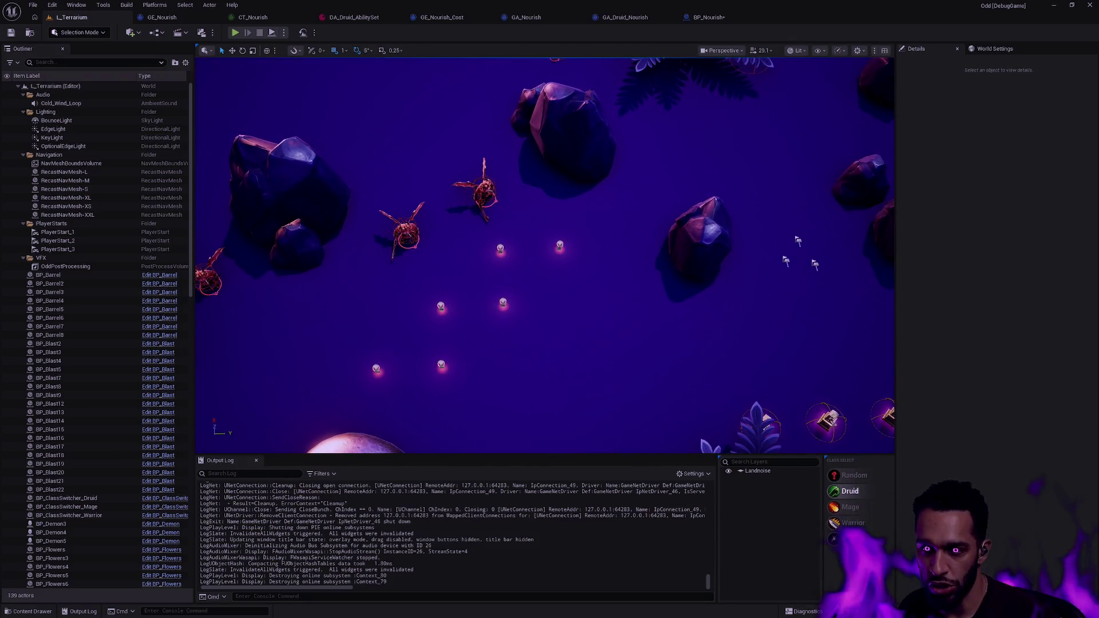
key(d)
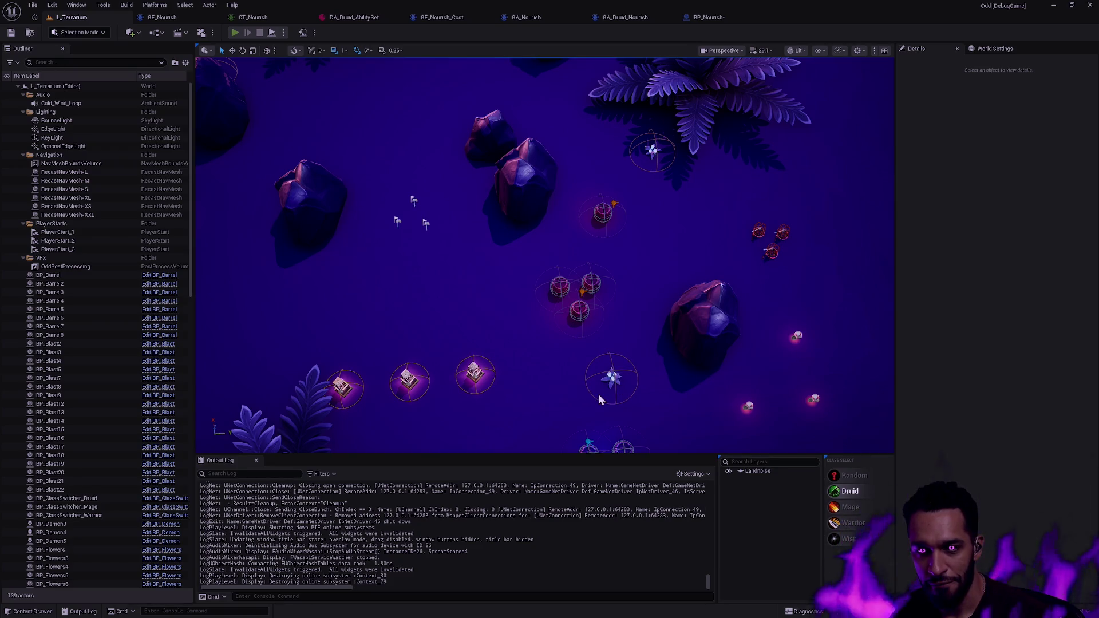
Playtest the Druid's aimed healing ability, stop the session, and bring up the asset search
key(alt+p)
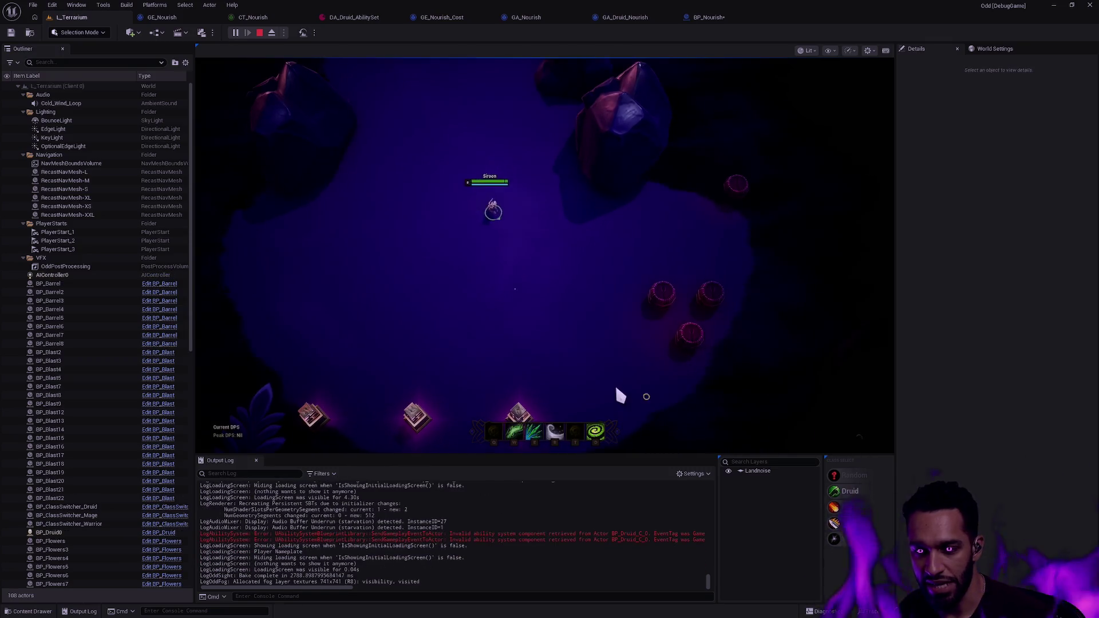
key(r)
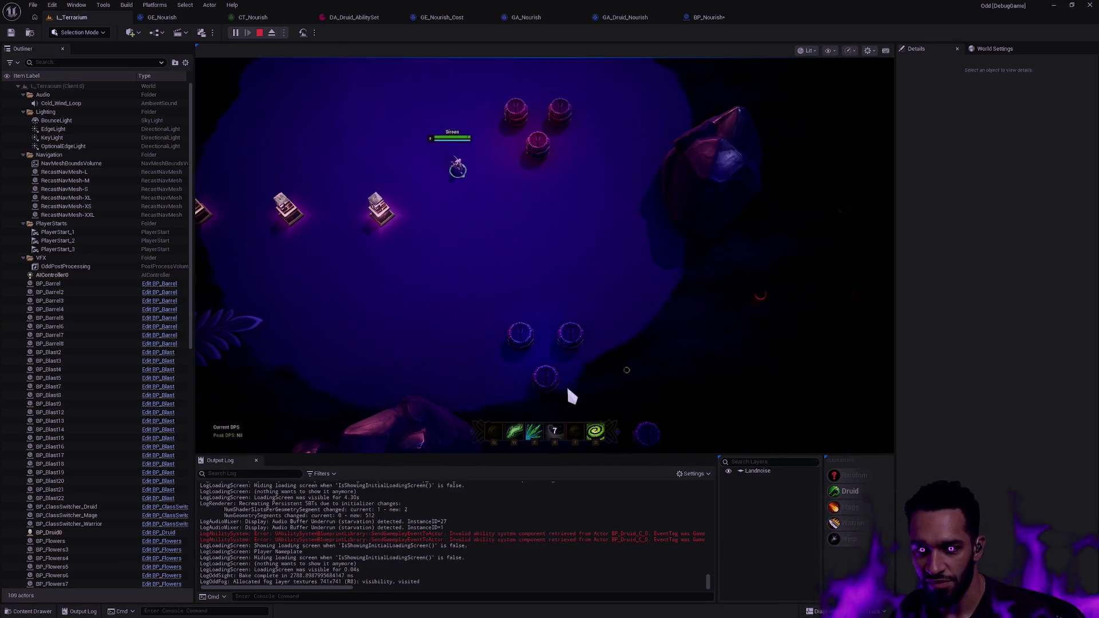
click(540, 394)
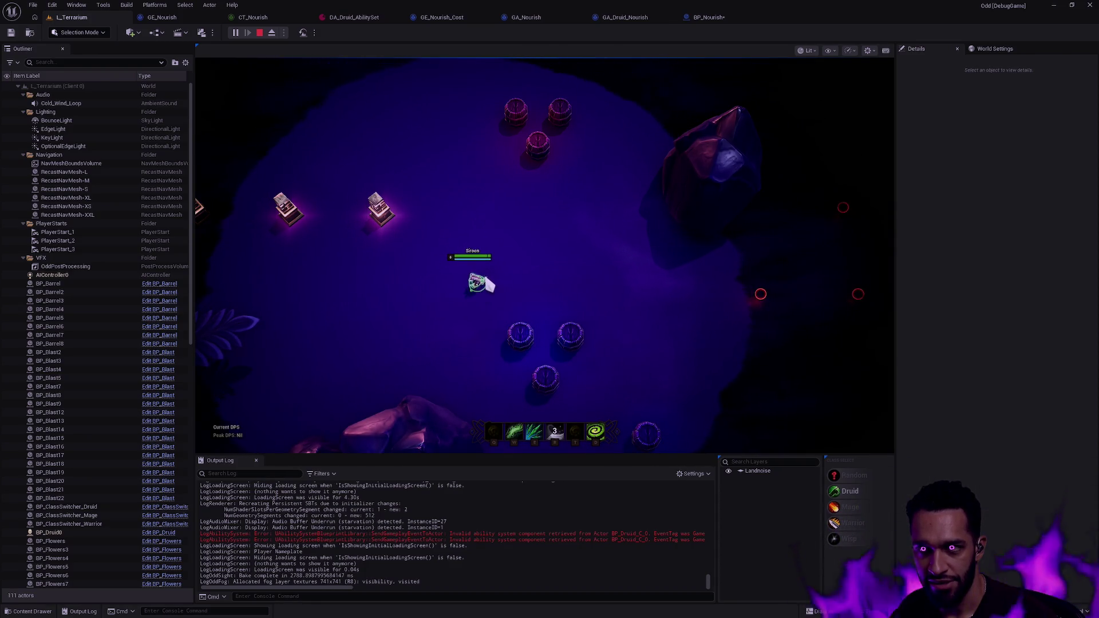
key(Escape)
key(ctrl+p)
Open BP_Fireball and inspect its Collider's collision responses
text(BP_Fire)
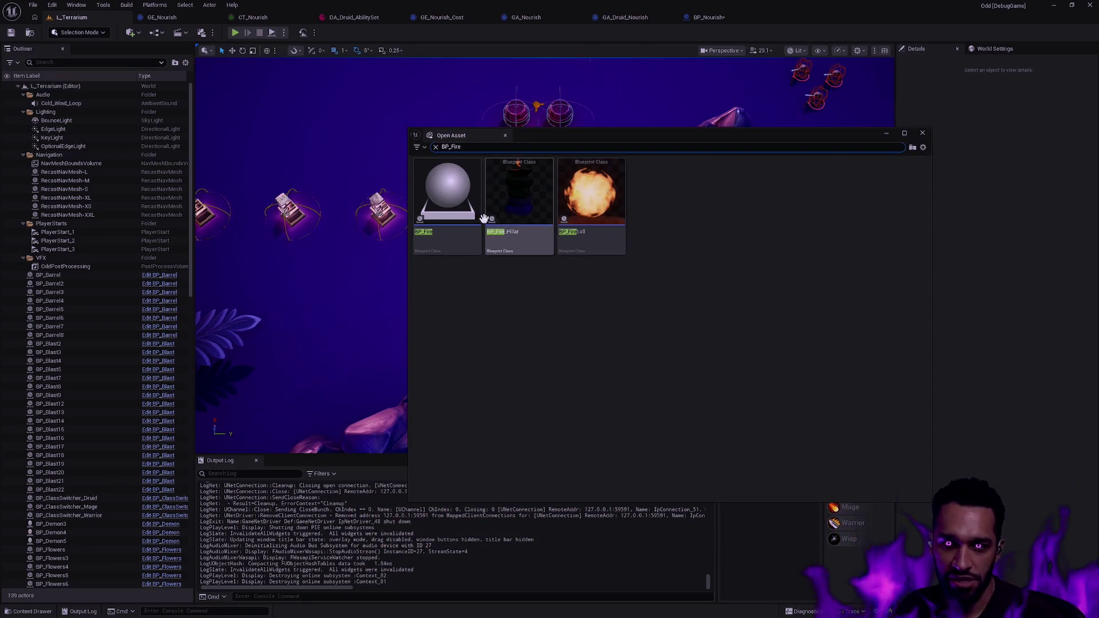
double_click(600, 218)
click(55, 188)
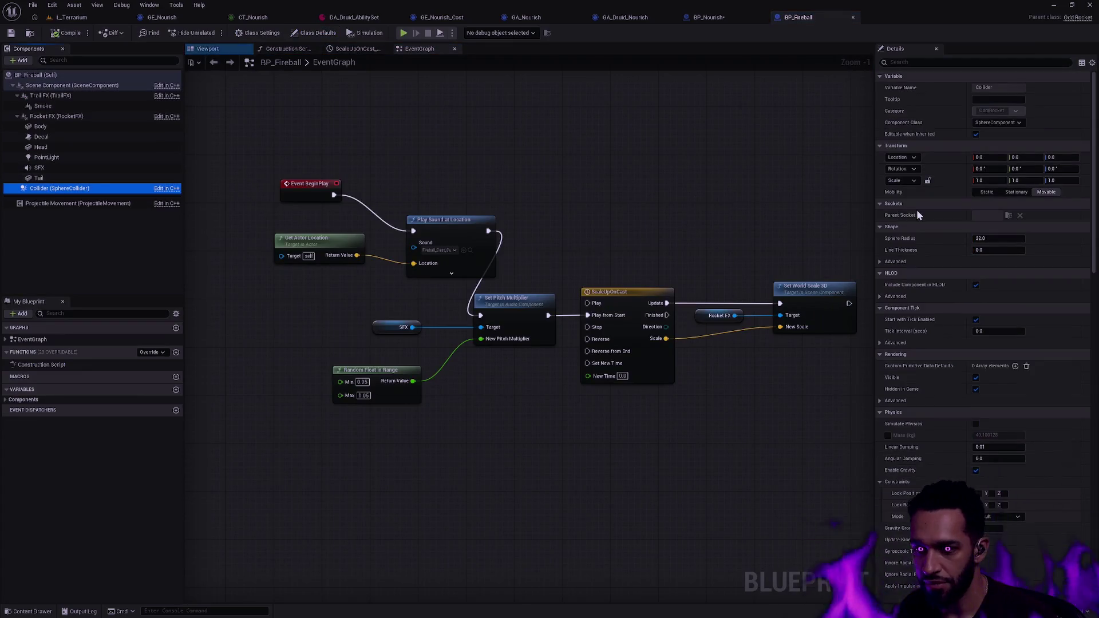
drag(1095, 206, 1094, 359)
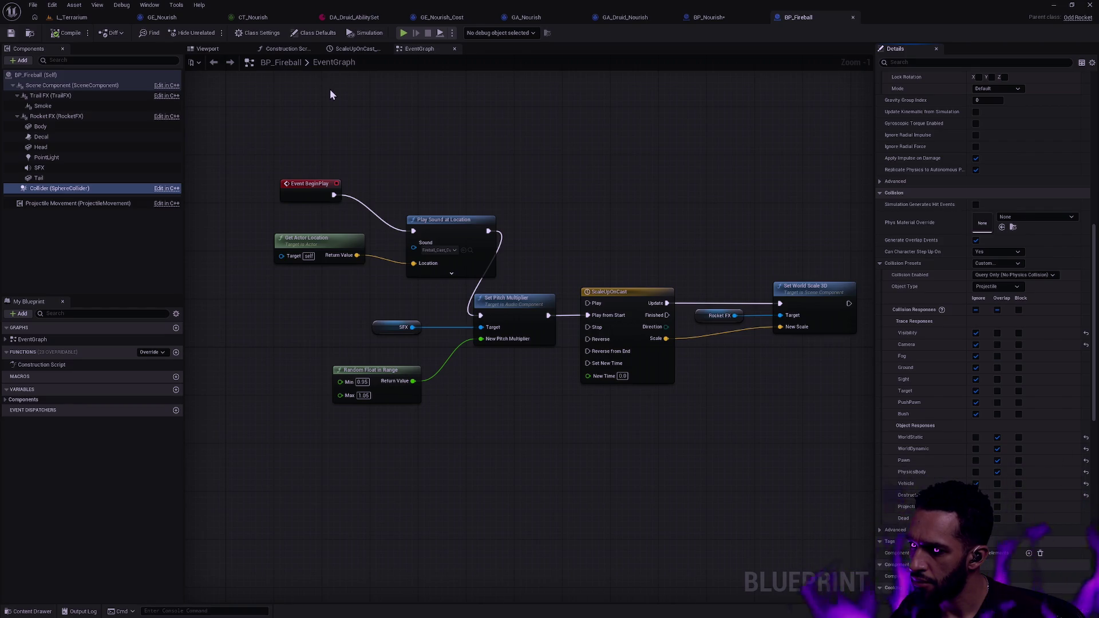
Make BP_Nourish's Collider ignore Ground and Target, matching BP_Fireball's collision settings
click(721, 18)
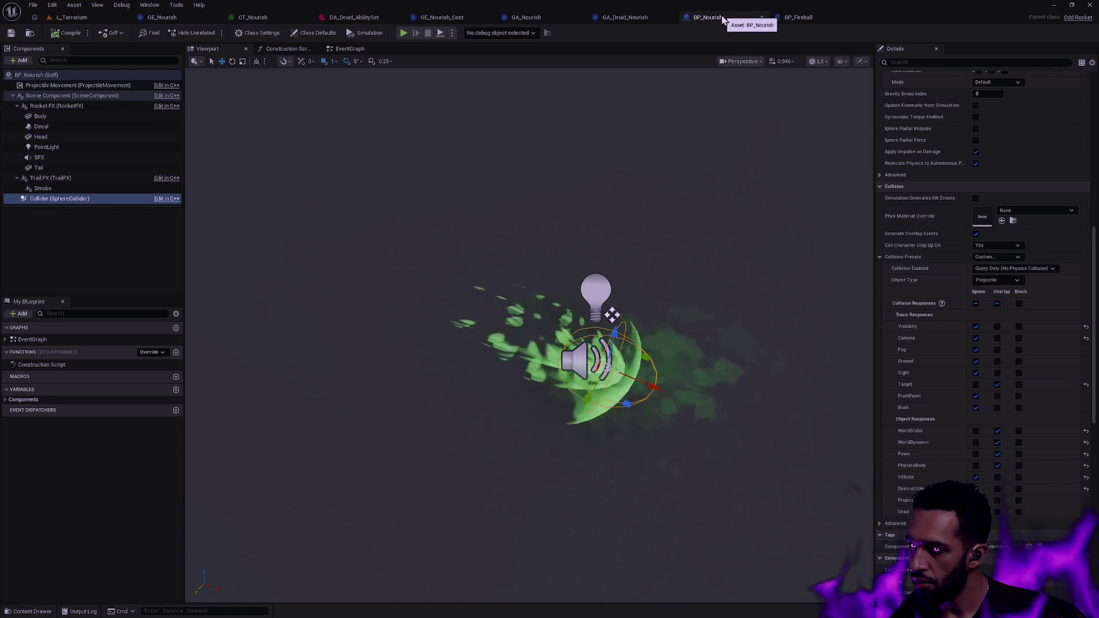
click(977, 361)
click(976, 385)
click(802, 20)
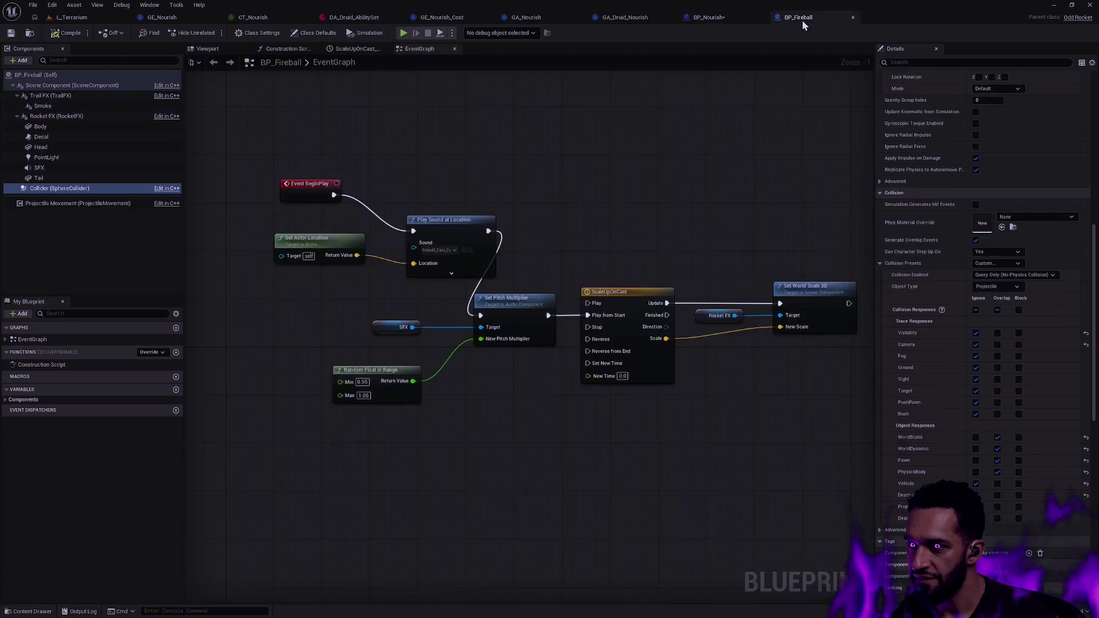
click(728, 17)
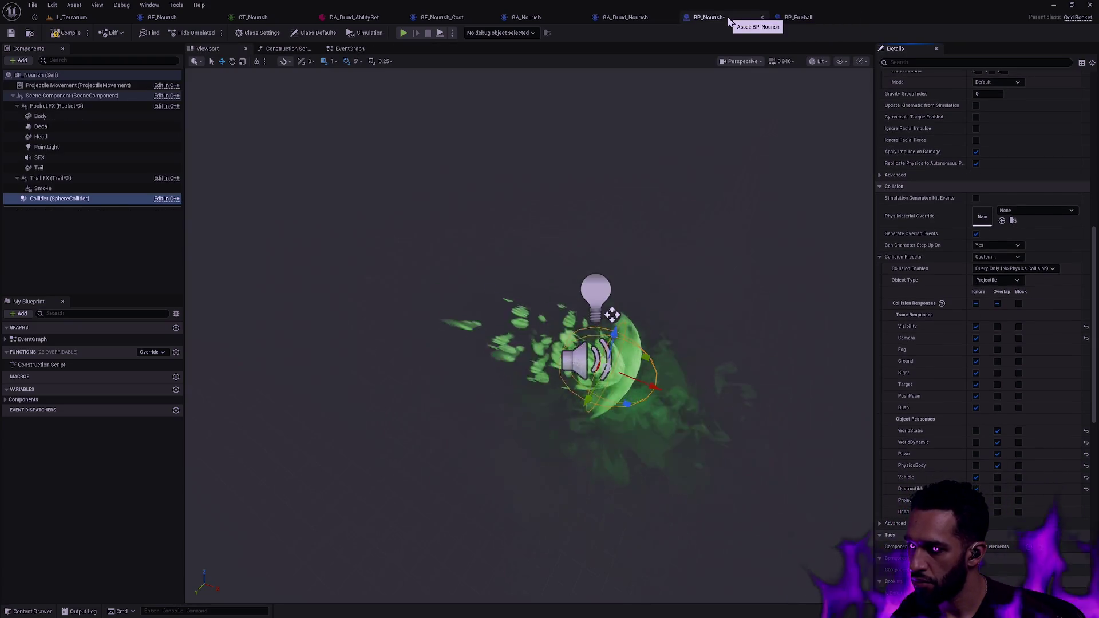
click(832, 17)
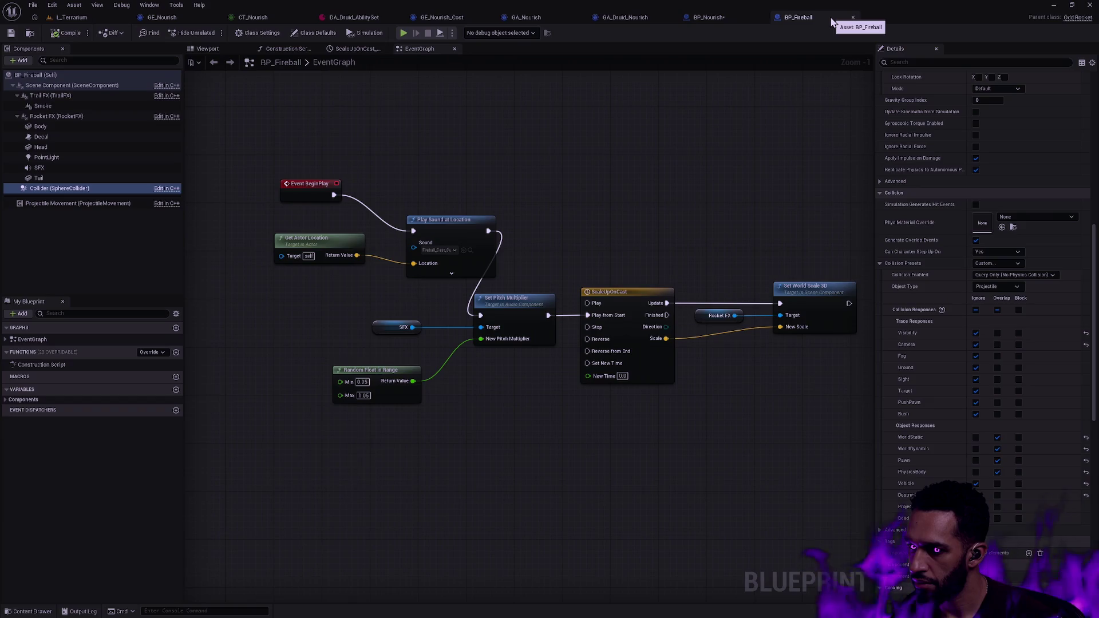
click(710, 17)
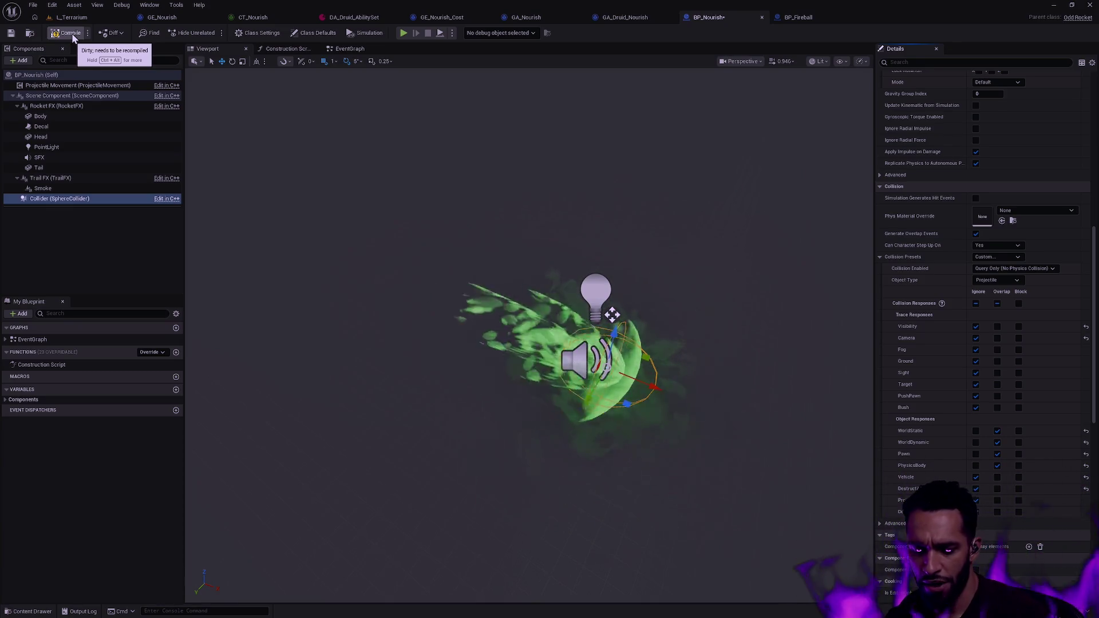
key(ctrl+p)
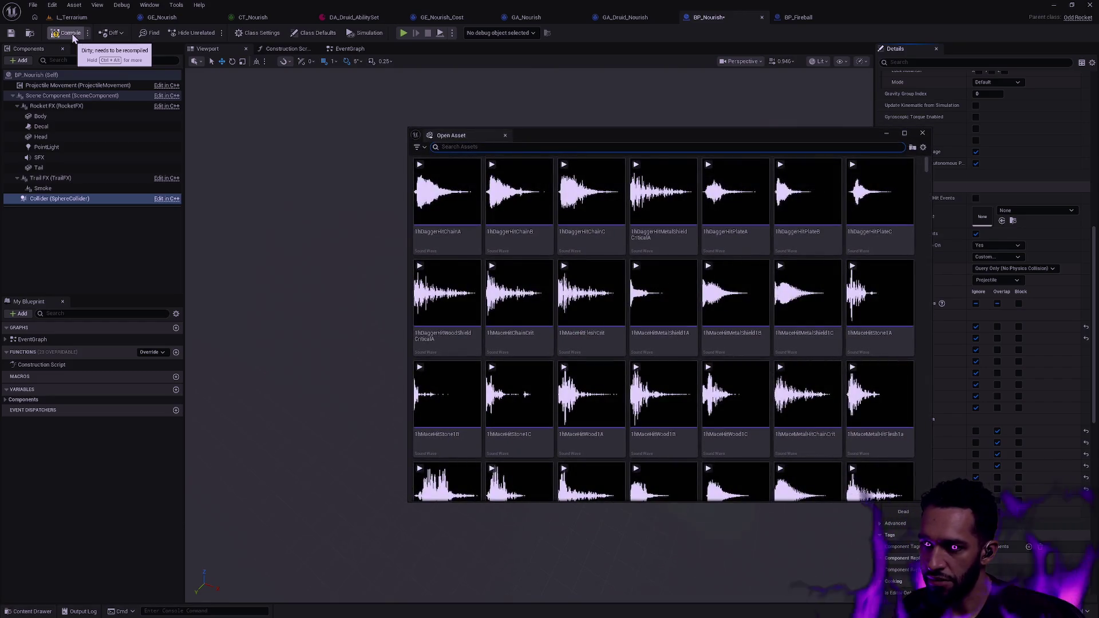
Open BP_Frostbolt and select its Set World Scale 3D and Rocket FX nodes
text(frostbolt)
key(Return)
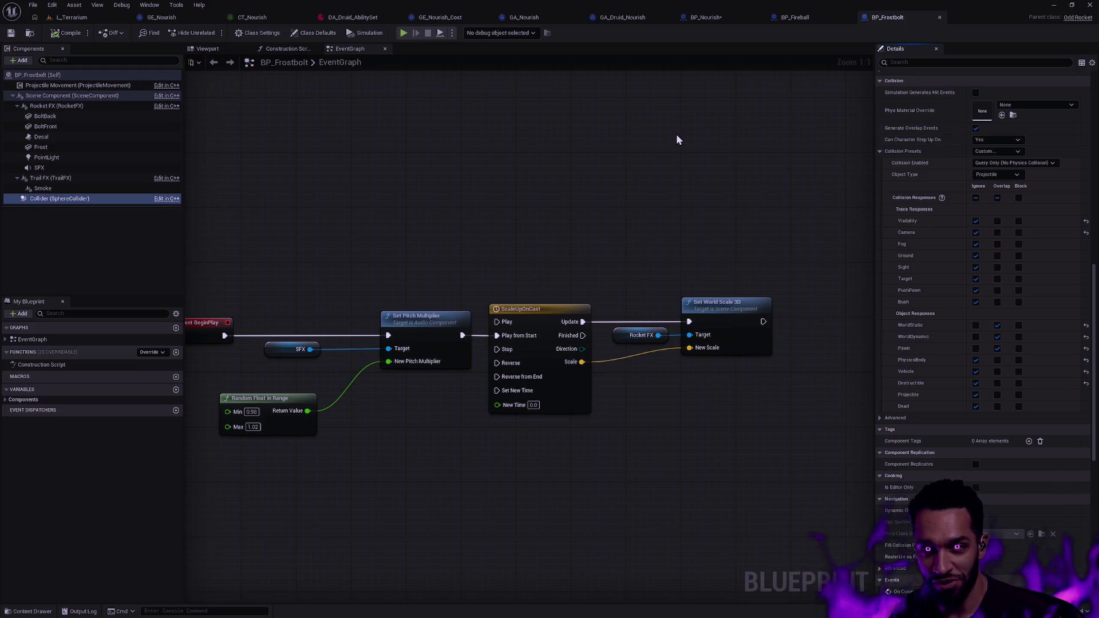
drag(775, 372, 651, 269)
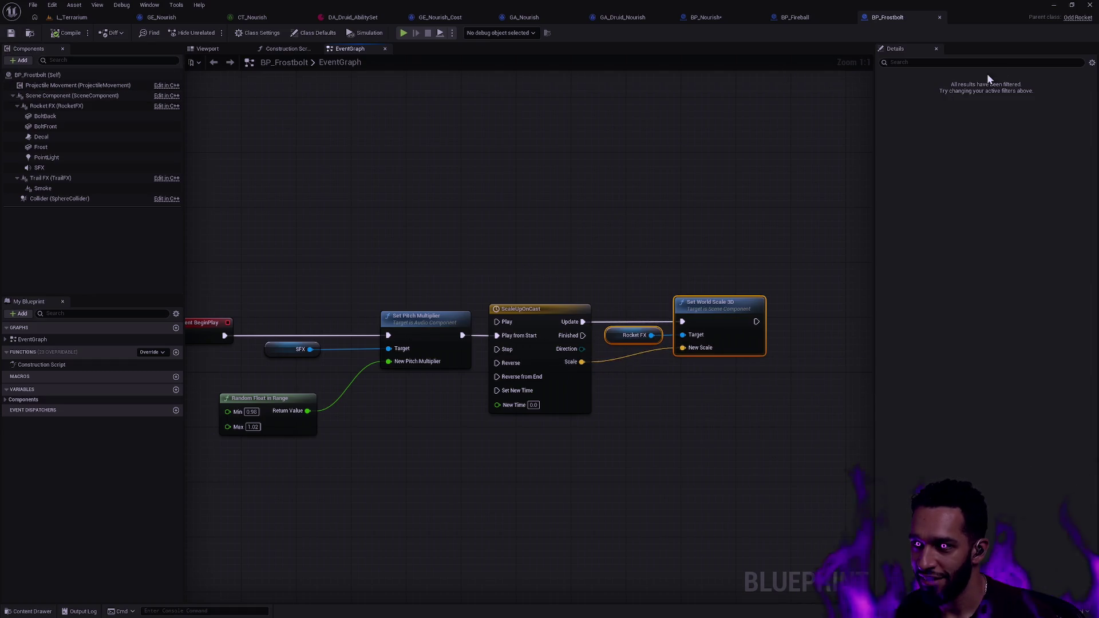
Close BP_Frostbolt and BP_Fireball, save BP_Nourish, and show L_Terrarium with the Content Drawer
click(940, 17)
click(853, 18)
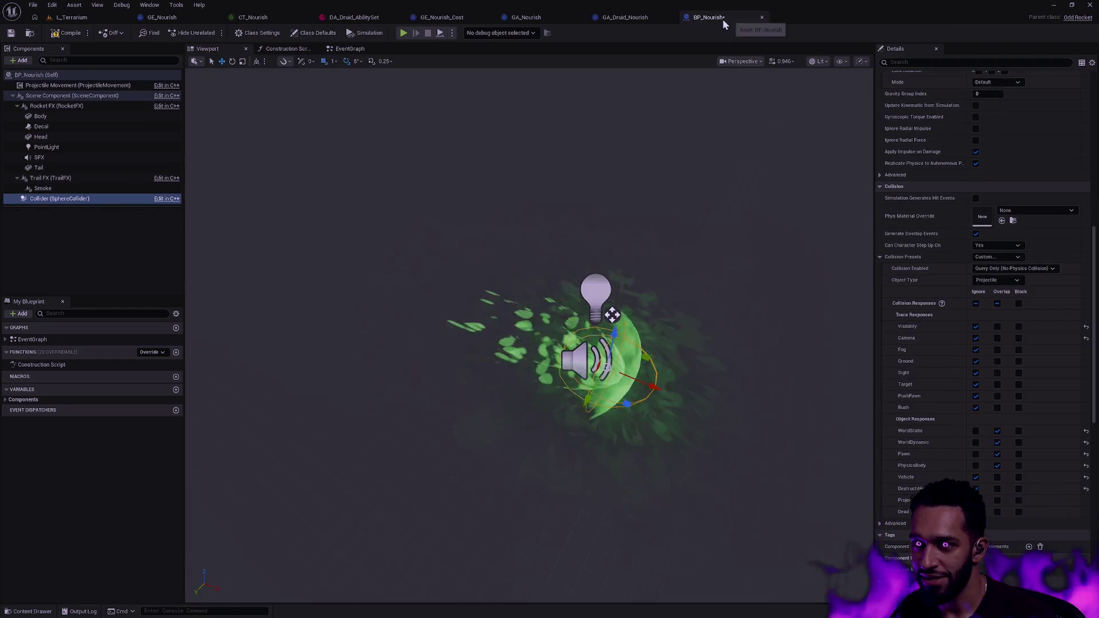
click(9, 33)
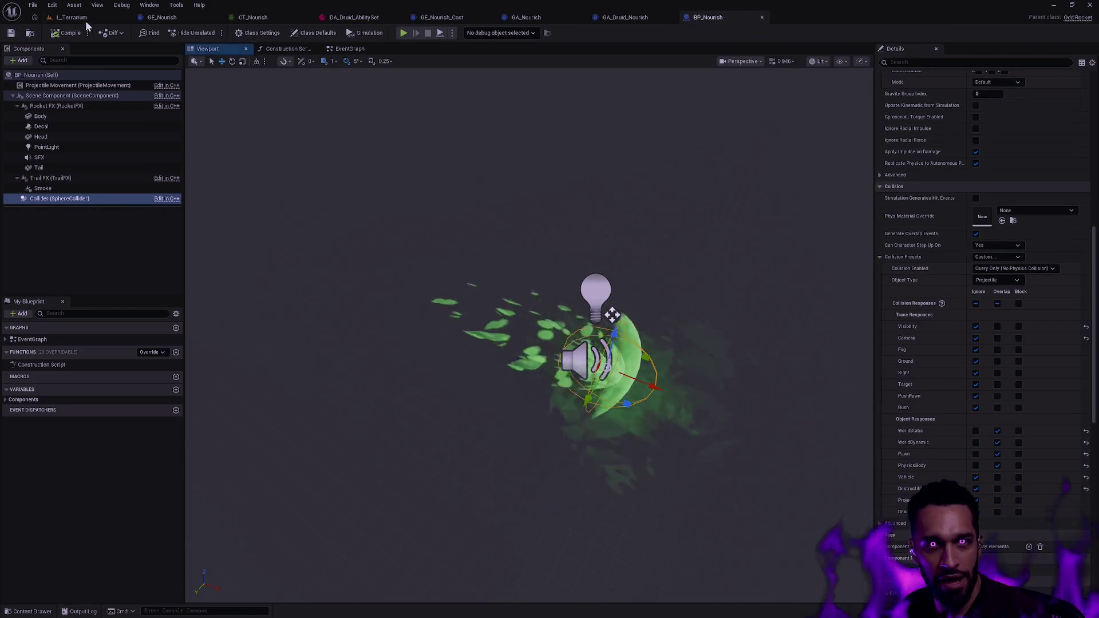
click(72, 17)
key(ctrl+space)
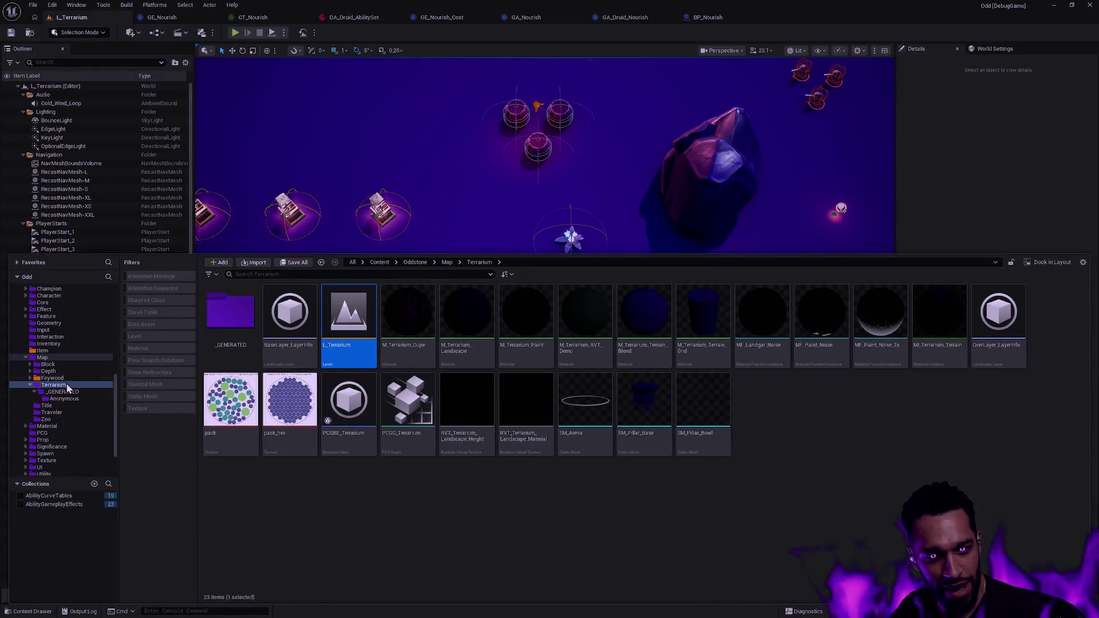
Find and open the Devlog folder through the Windows search ('devlo')
key(super)
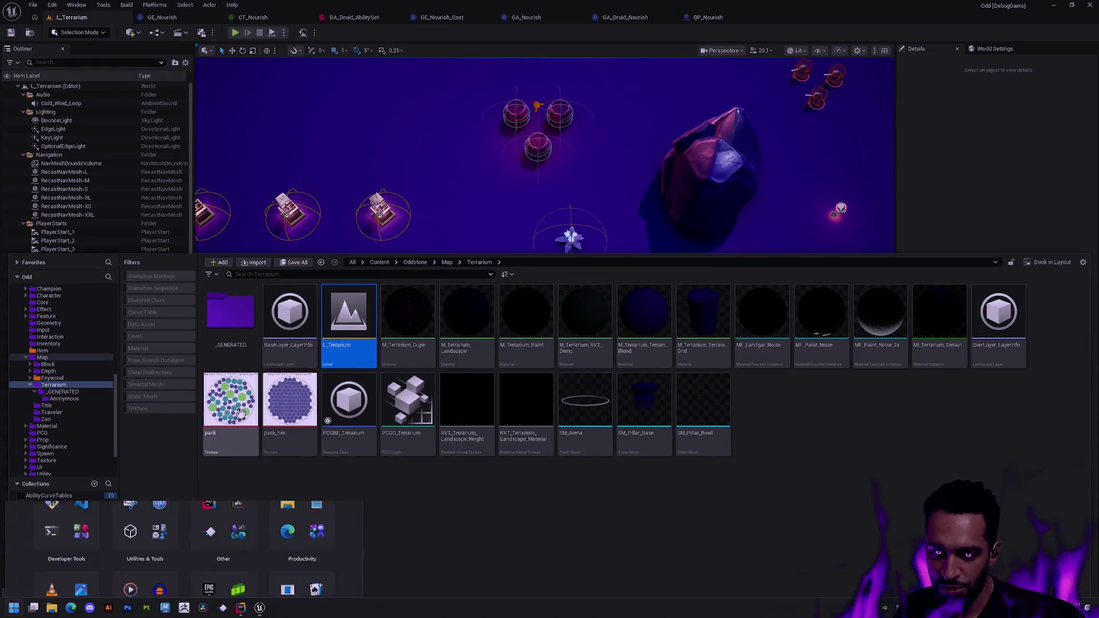
text(video)
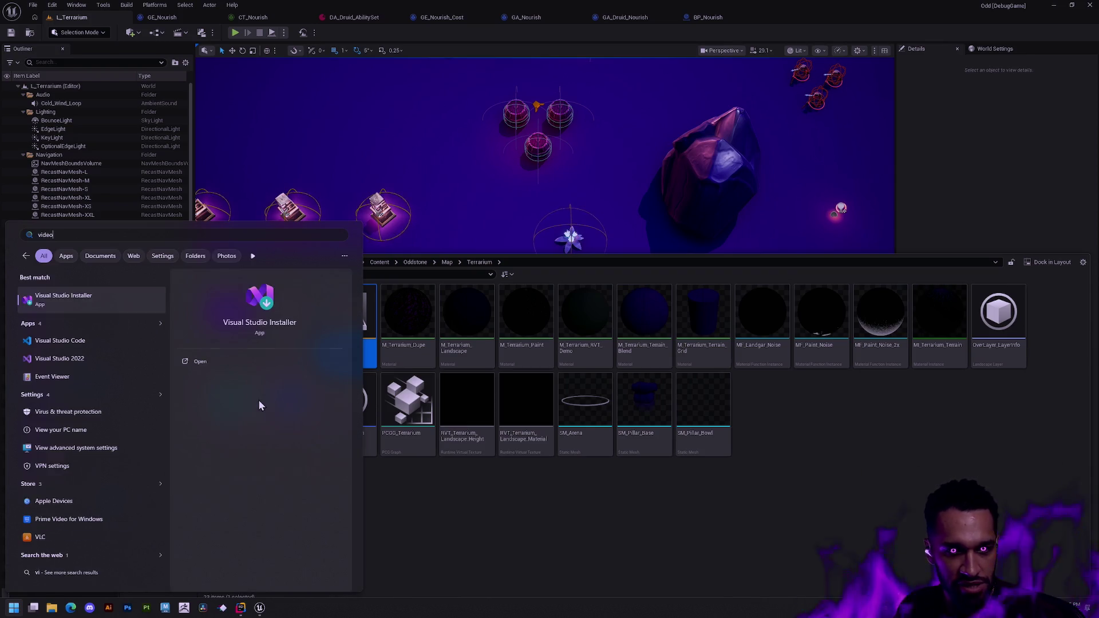
key(BackSpace)
key(BackSpace)
key(BackSpace)
text(devlo)
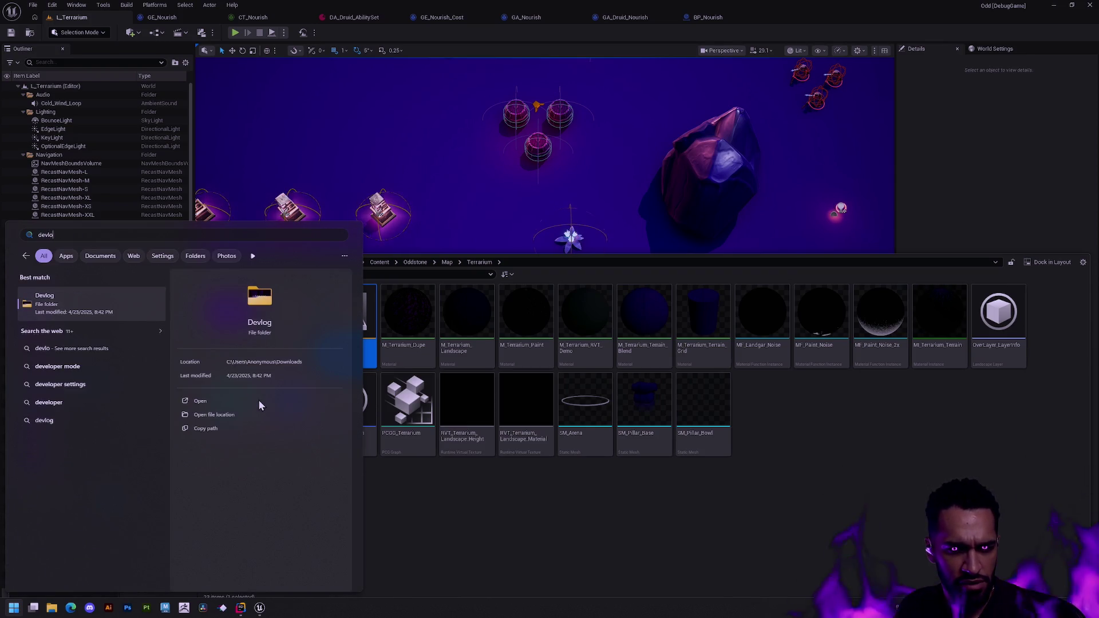
key(Return)
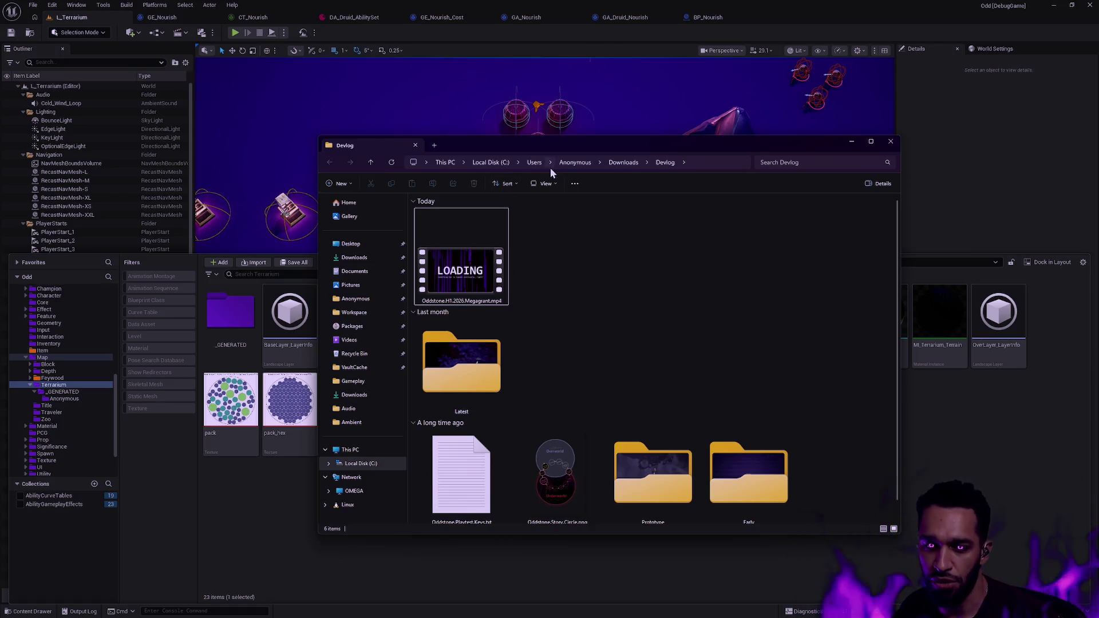
Open the Latest subfolder and play Oddstone.Druid.Dash.mp4
double_click(488, 372)
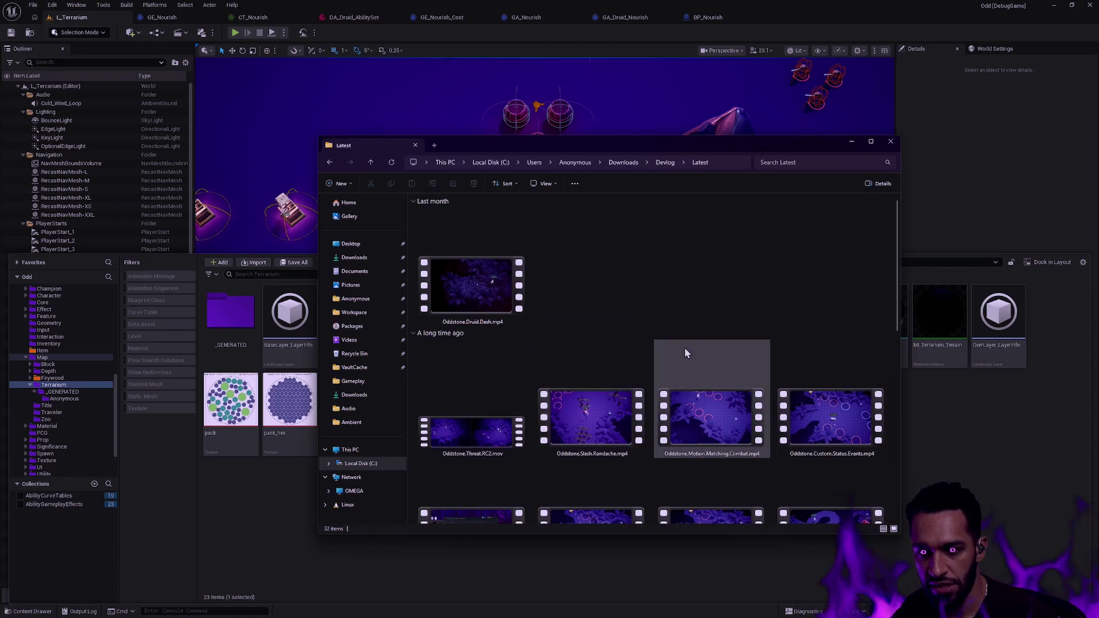
scroll(755, 352, down, 5)
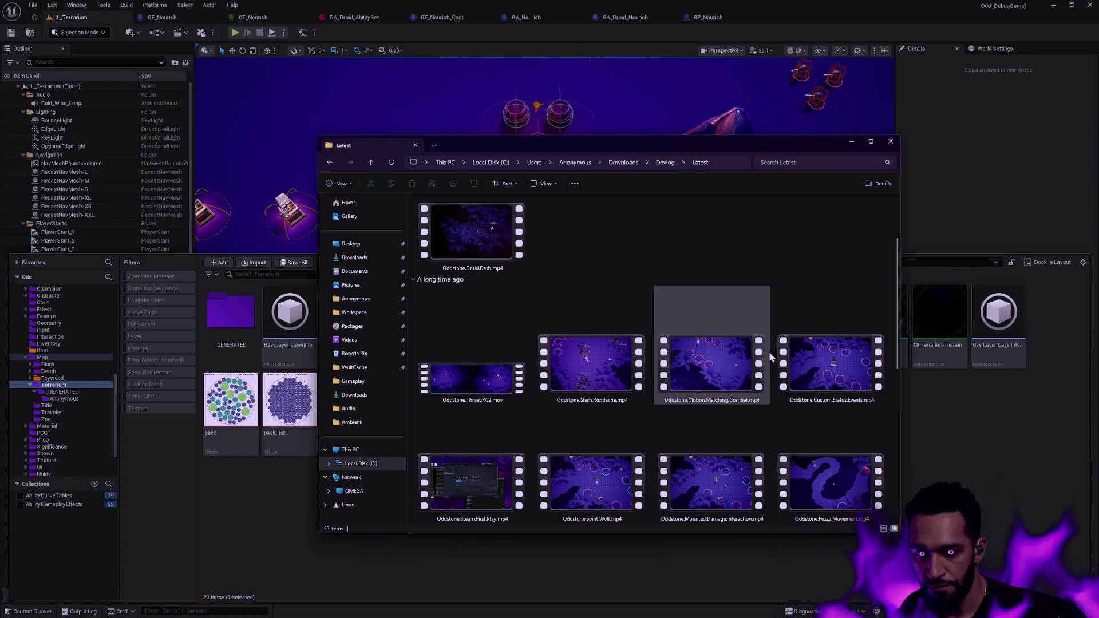
scroll(754, 351, down, 5)
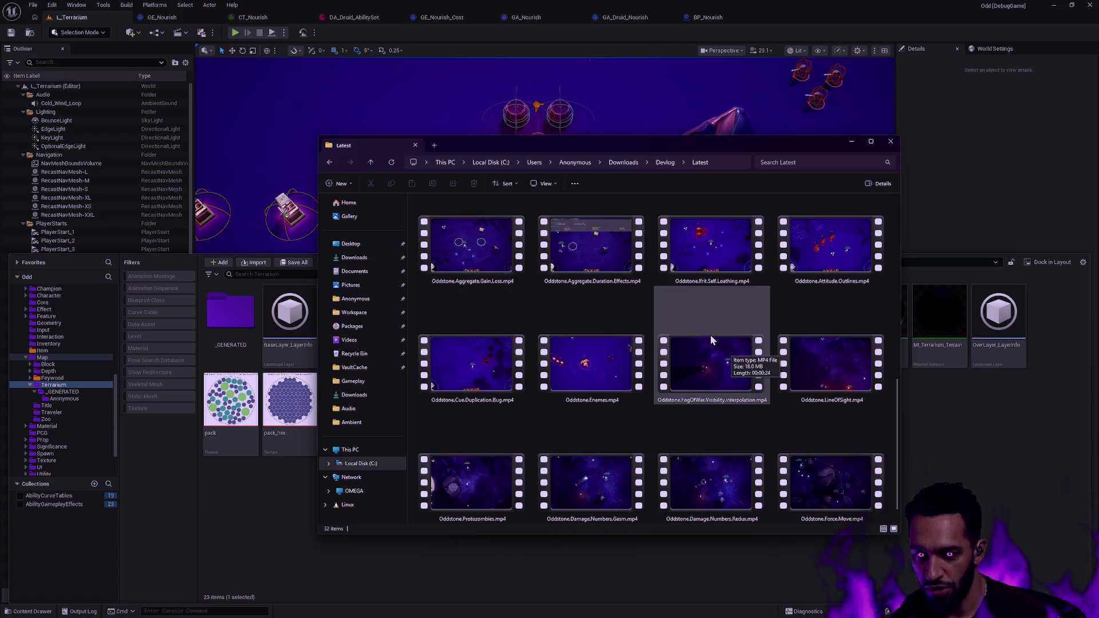
scroll(576, 319, up, 10)
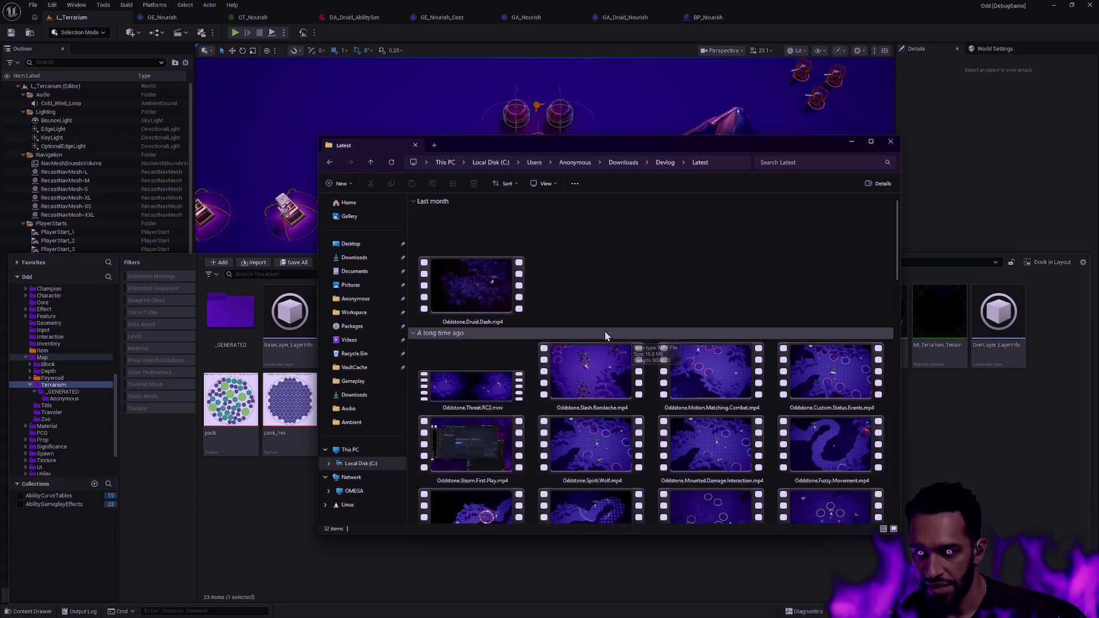
double_click(489, 284)
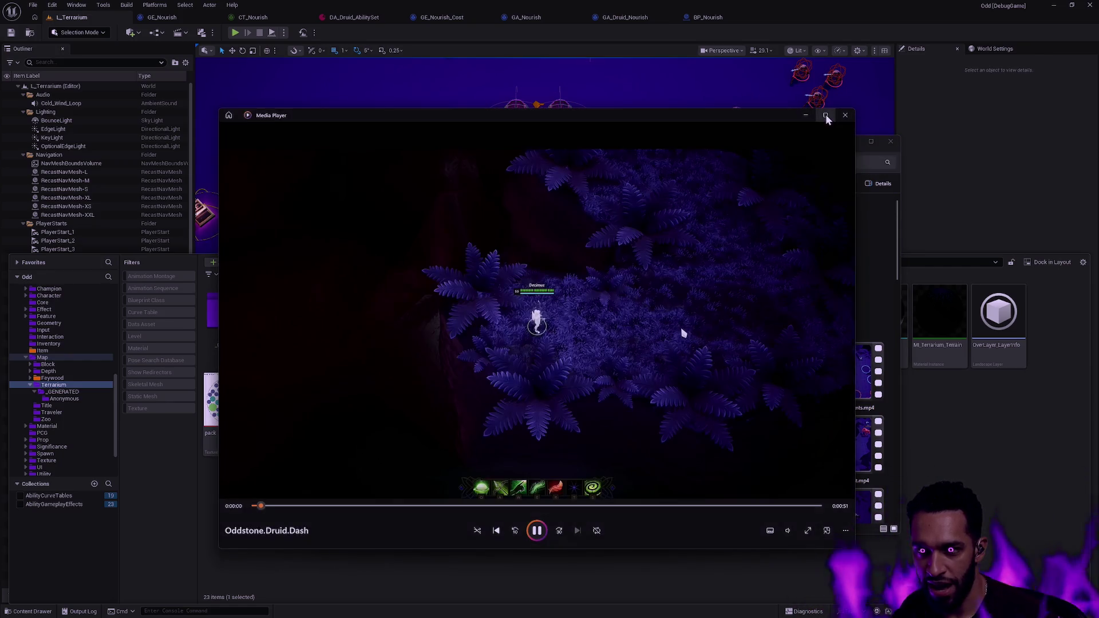
Watch Druid.Dash fullscreen, try opening Oddstone.Protozombies, then close Media Player
click(825, 115)
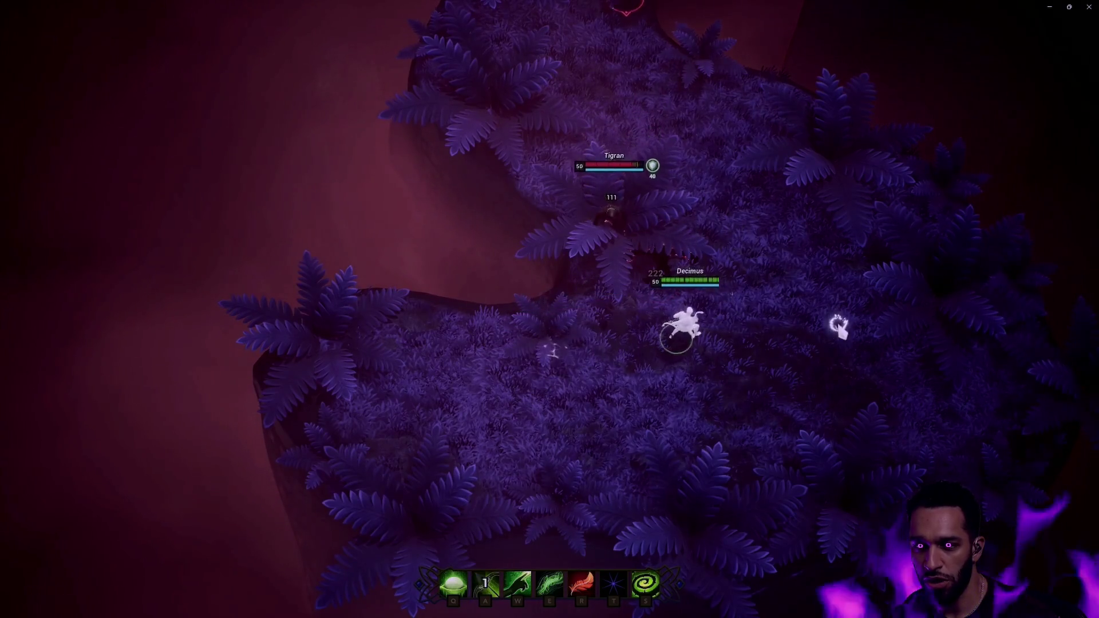
key(Escape)
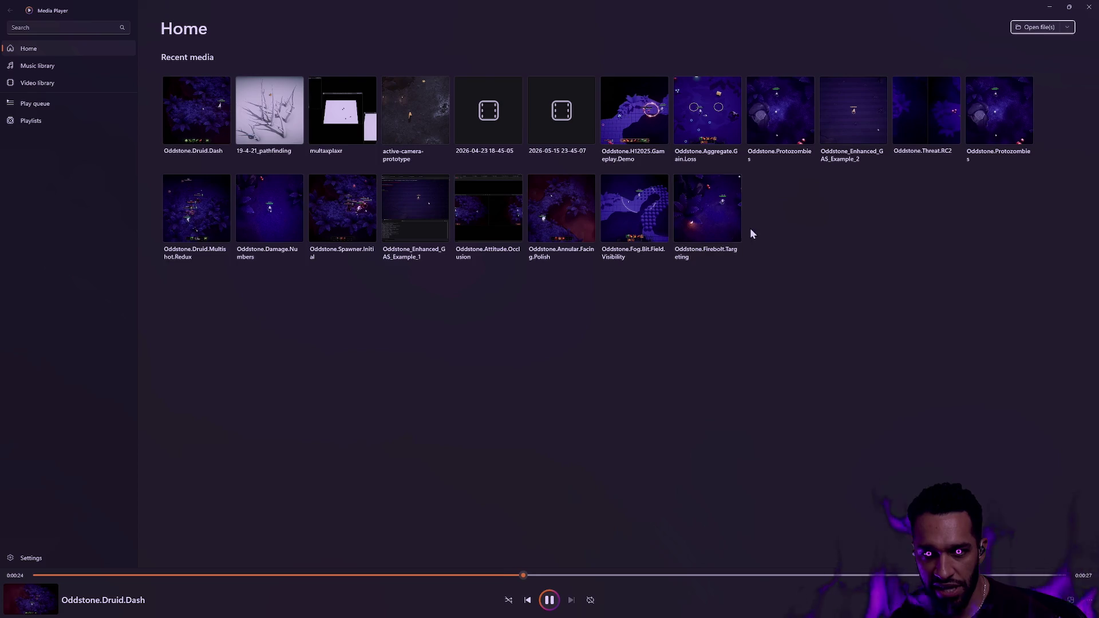
click(1017, 109)
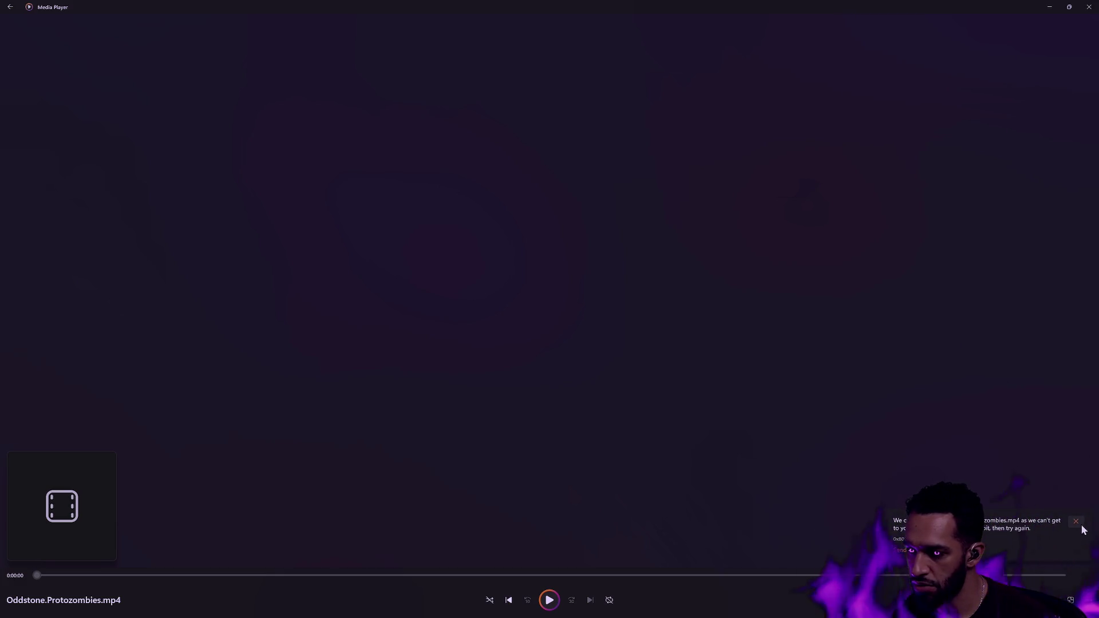
click(1090, 7)
scroll(699, 295, down, 10)
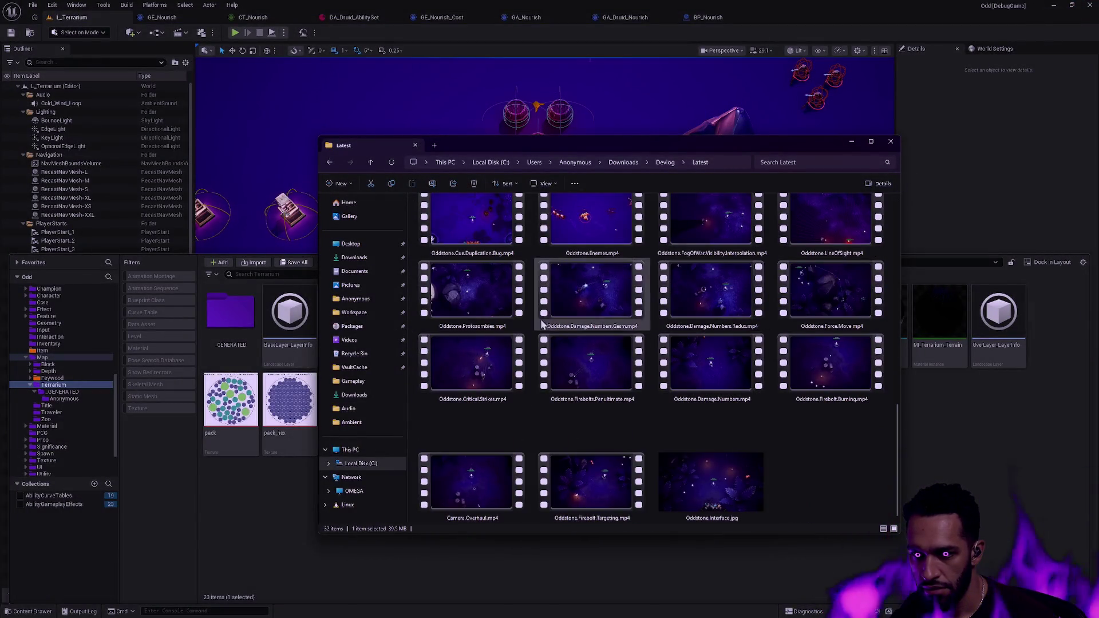
double_click(493, 294)
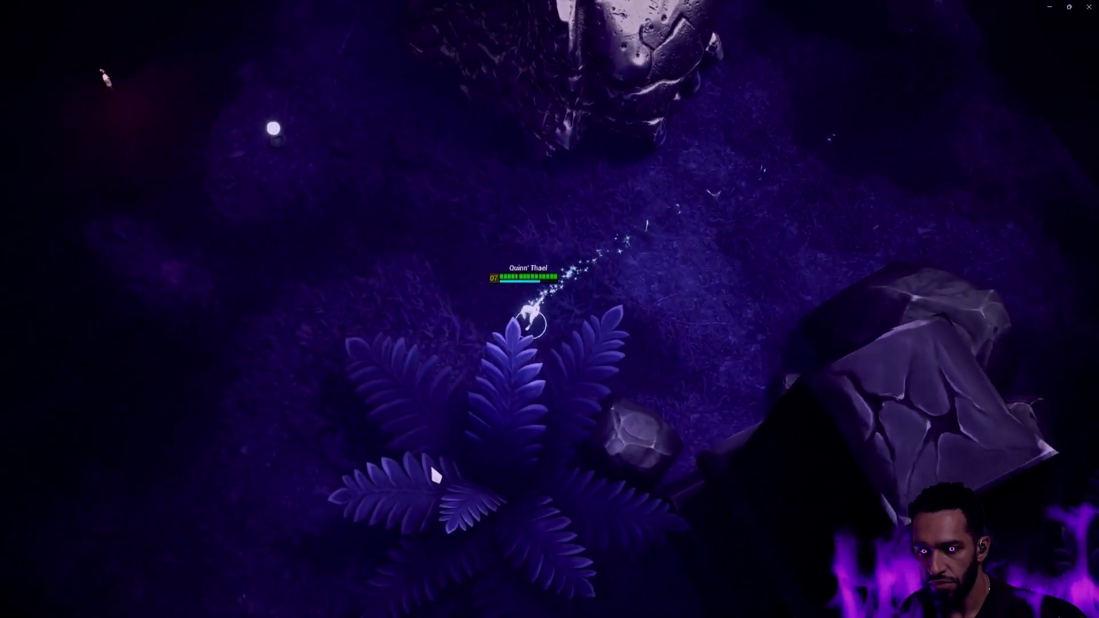
mouse_move(604, 494)
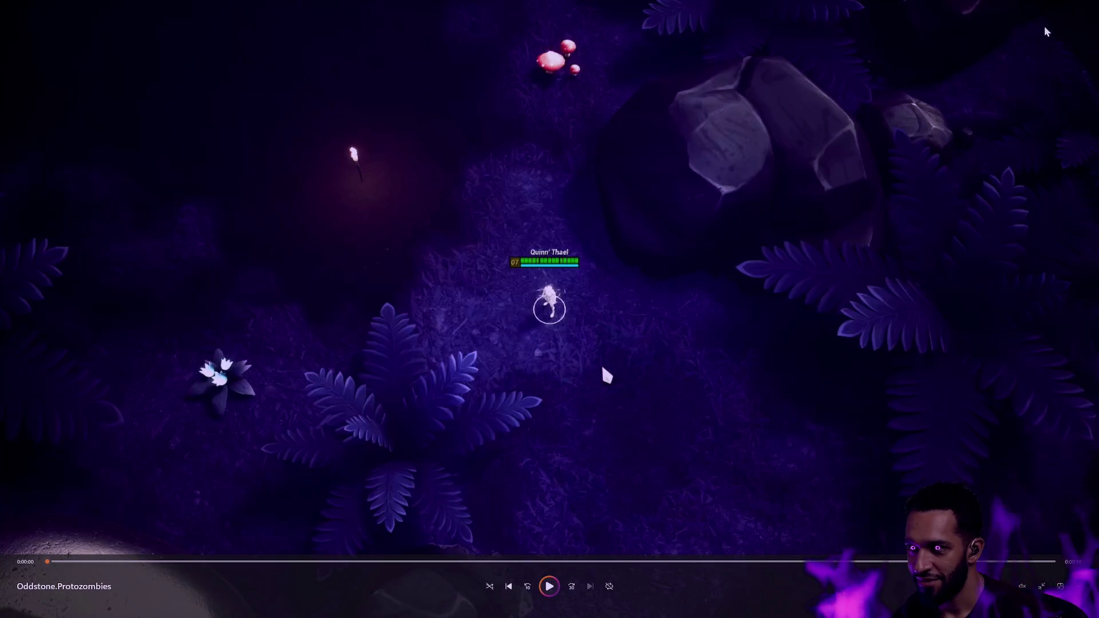
click(1087, 7)
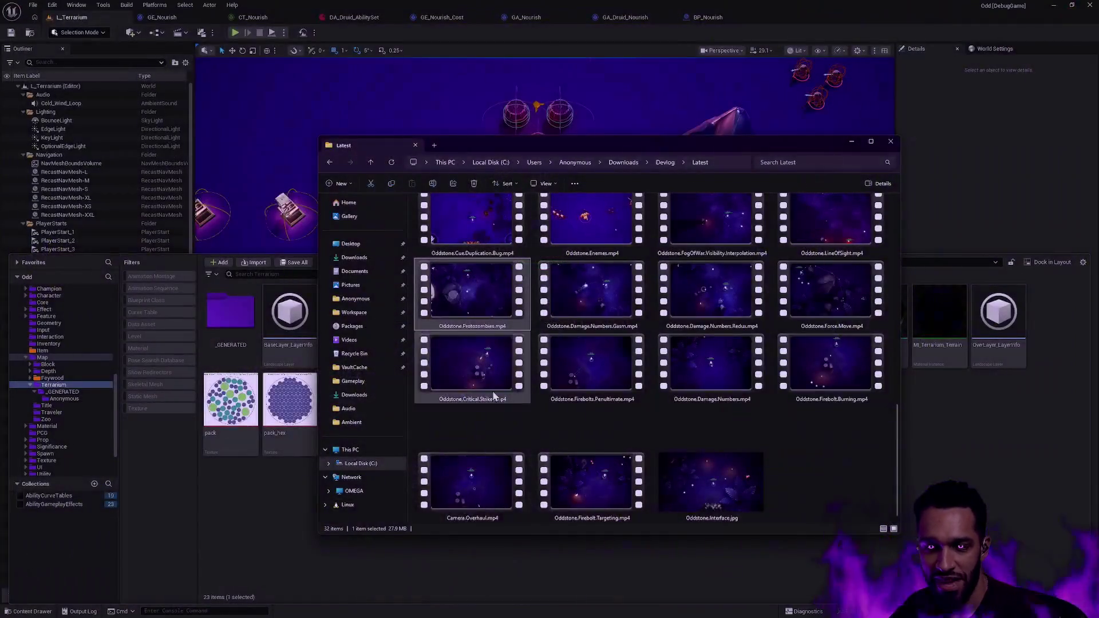
Replay Oddstone.Druid.Dash.mp4, then close Media Player and the Latest video folder
double_click(467, 274)
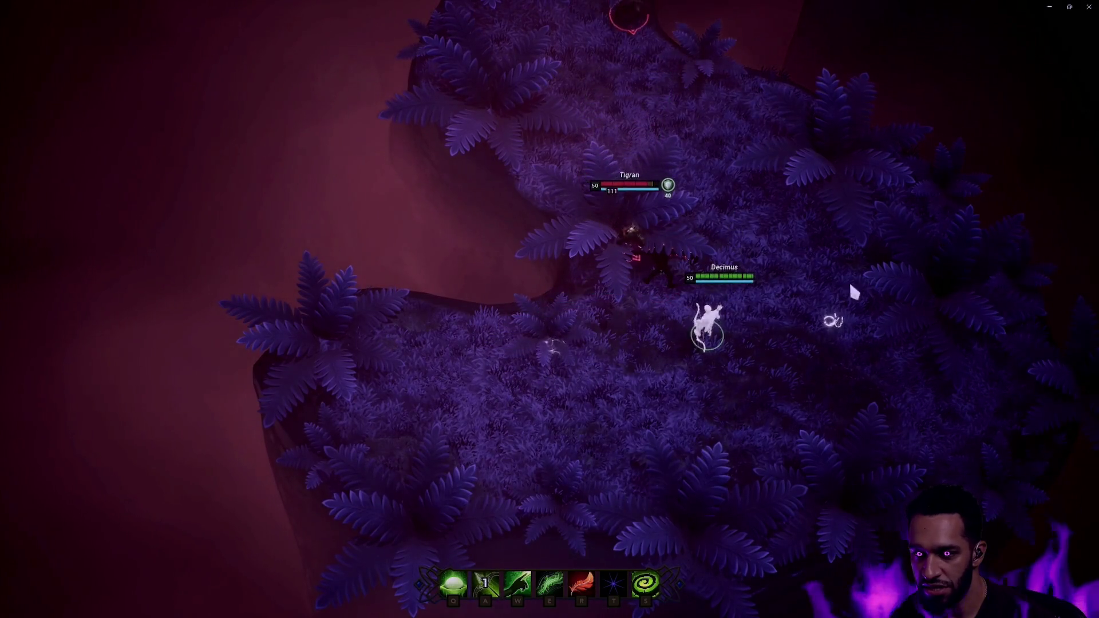
mouse_move(576, 428)
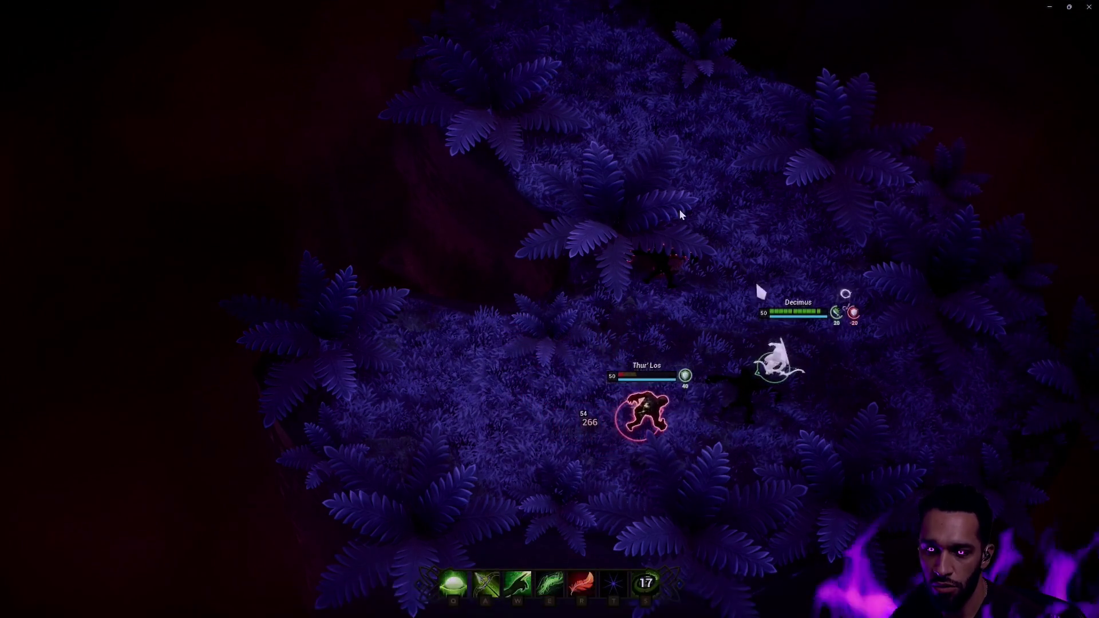
click(1084, 7)
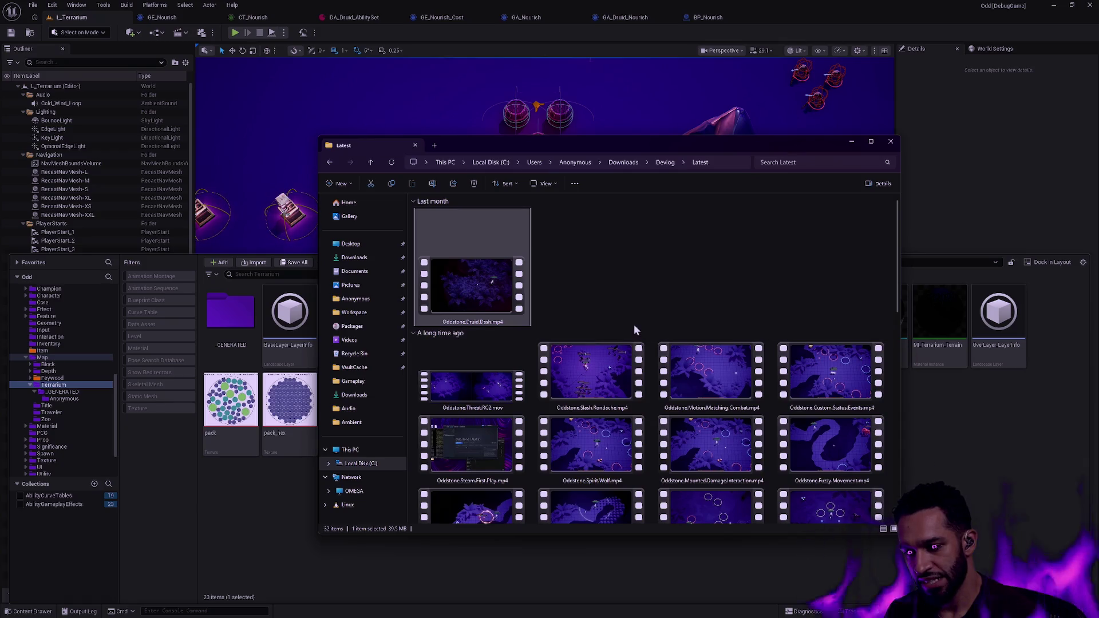
scroll(634, 324, down, 3)
scroll(593, 308, up, 3)
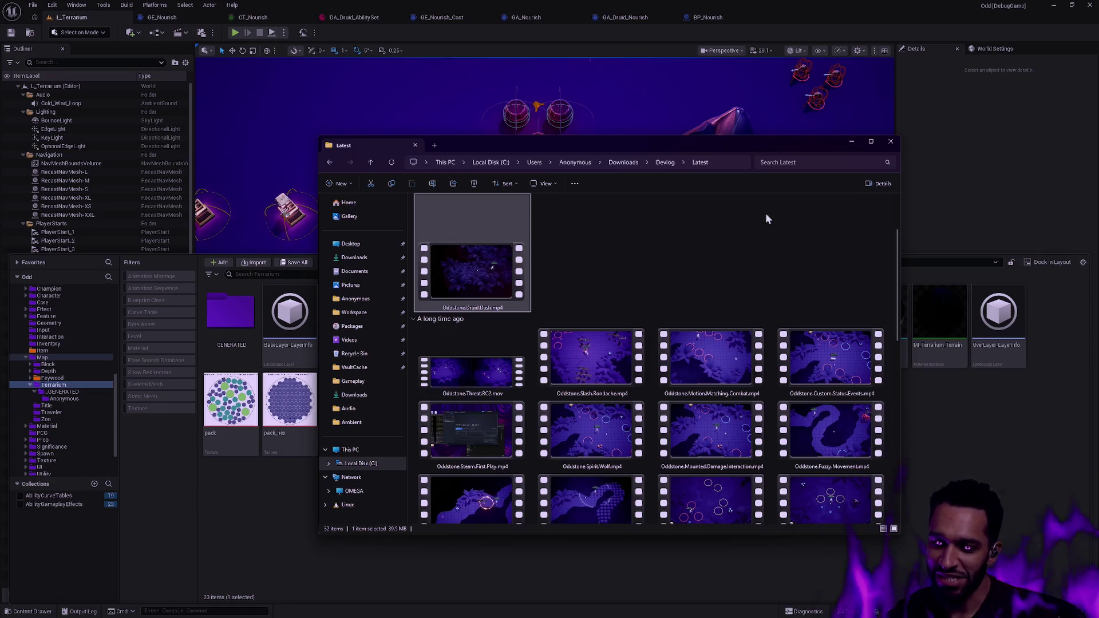
click(884, 146)
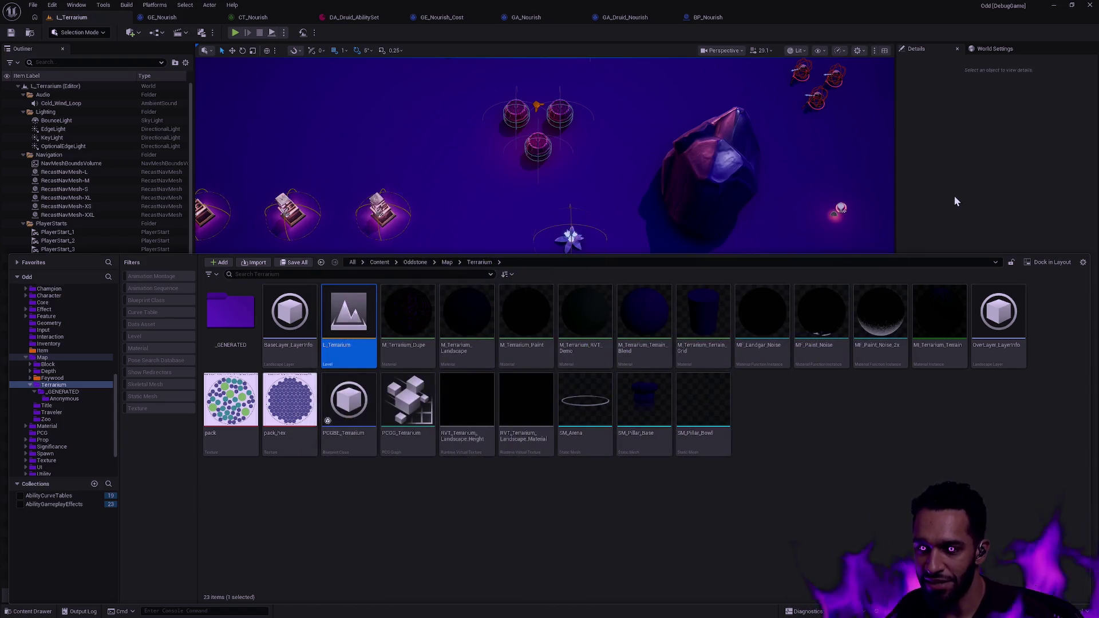
Hide the asset browser and fly the camera across the L_Terrarium map with WASD
click(952, 203)
scroll(544, 258, down, 5)
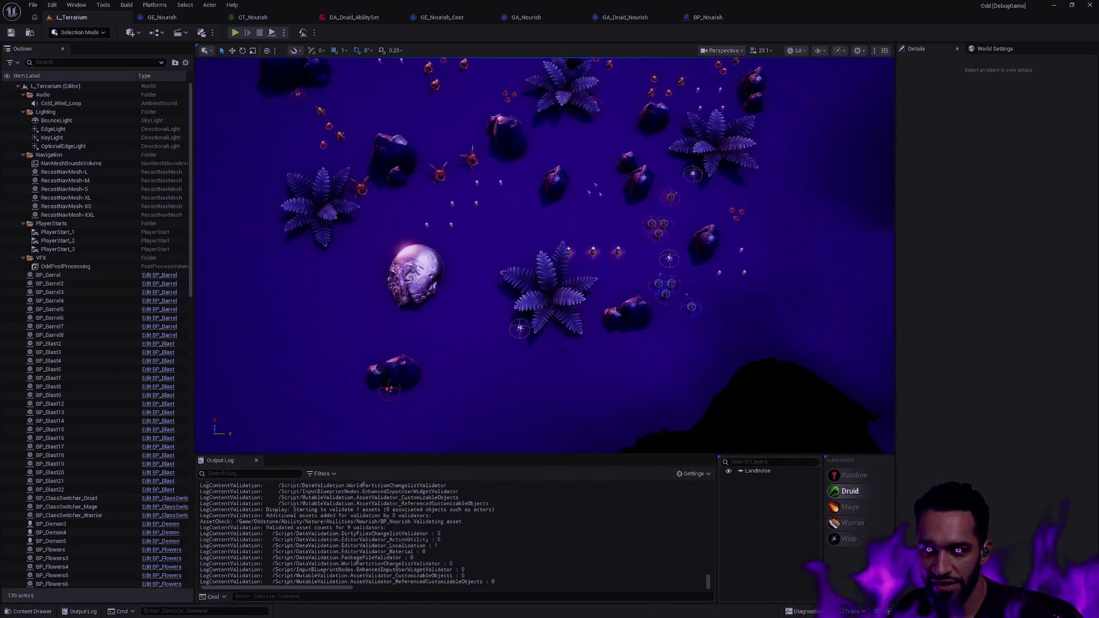
key(w)
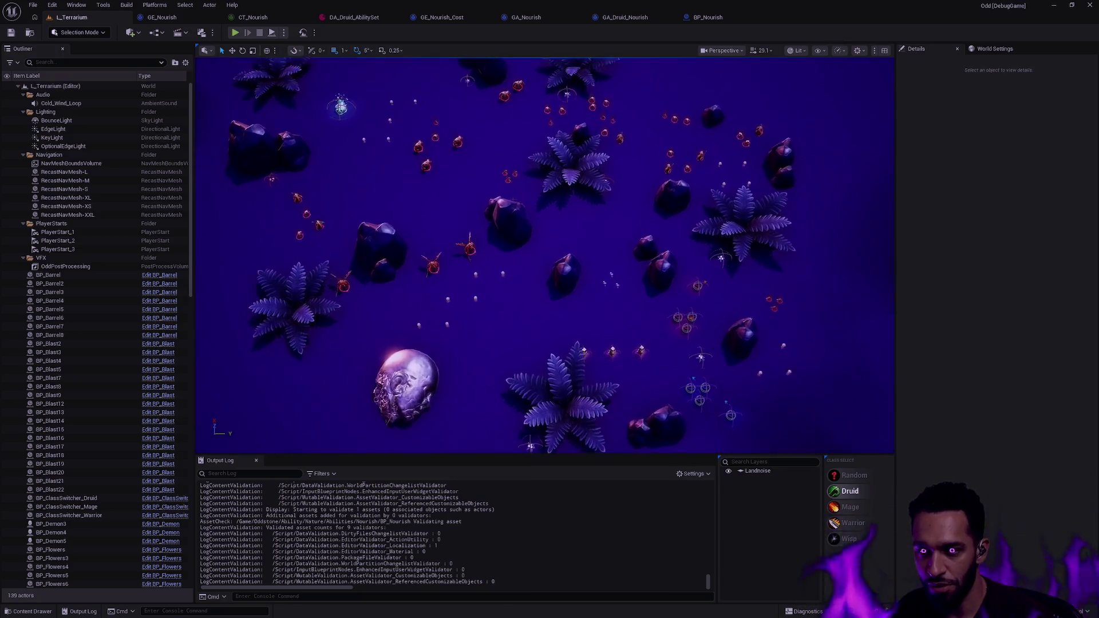
scroll(624, 264, up, 5)
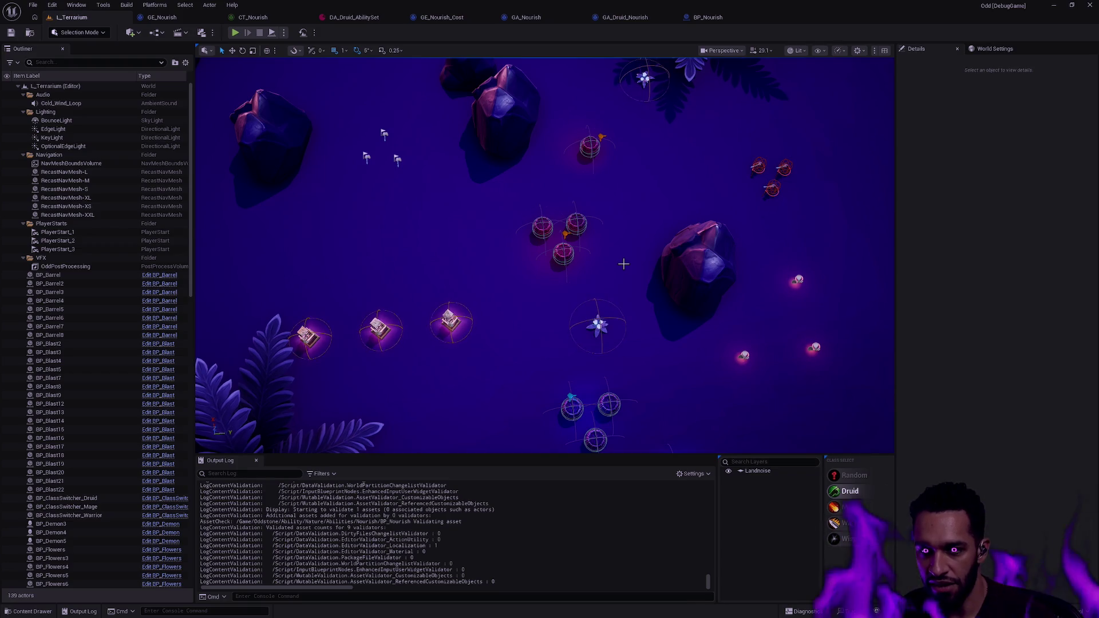
key(a)
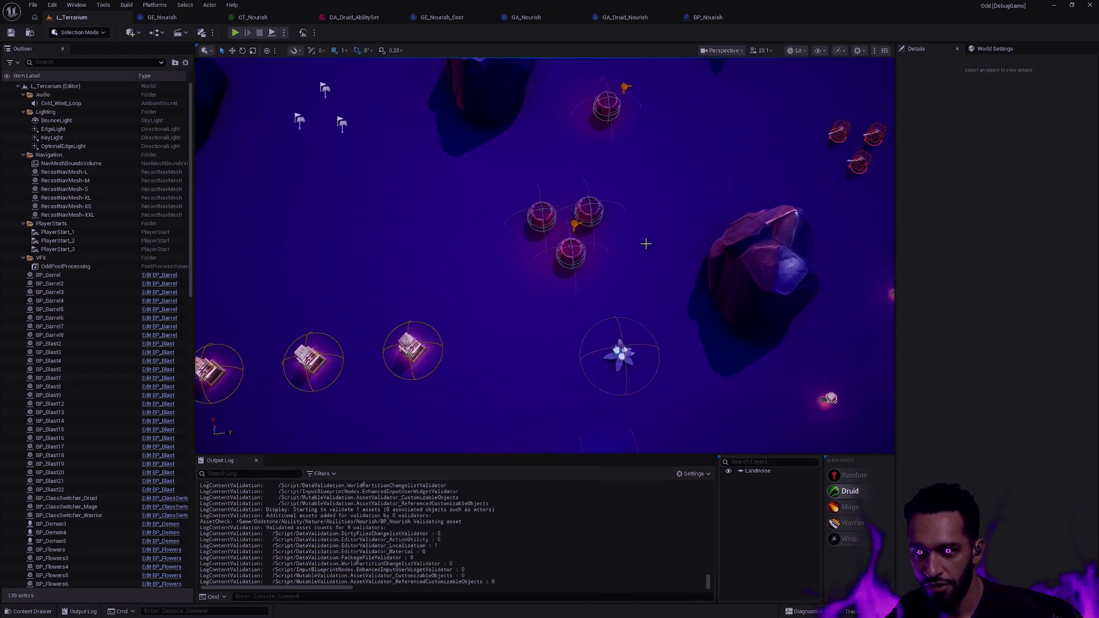
key(w)
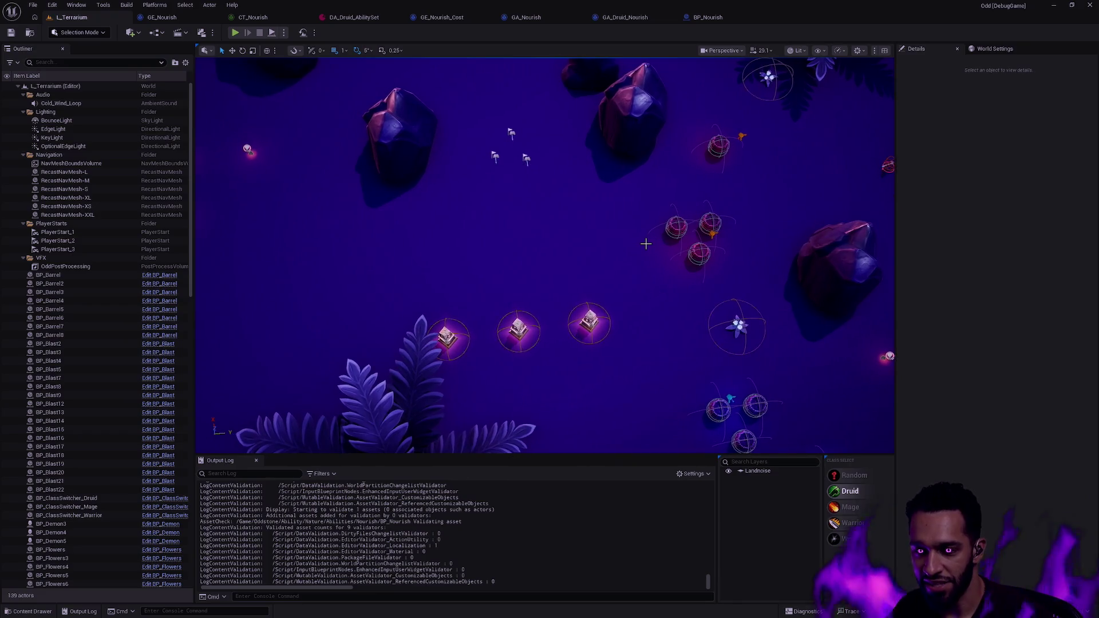
key(d)
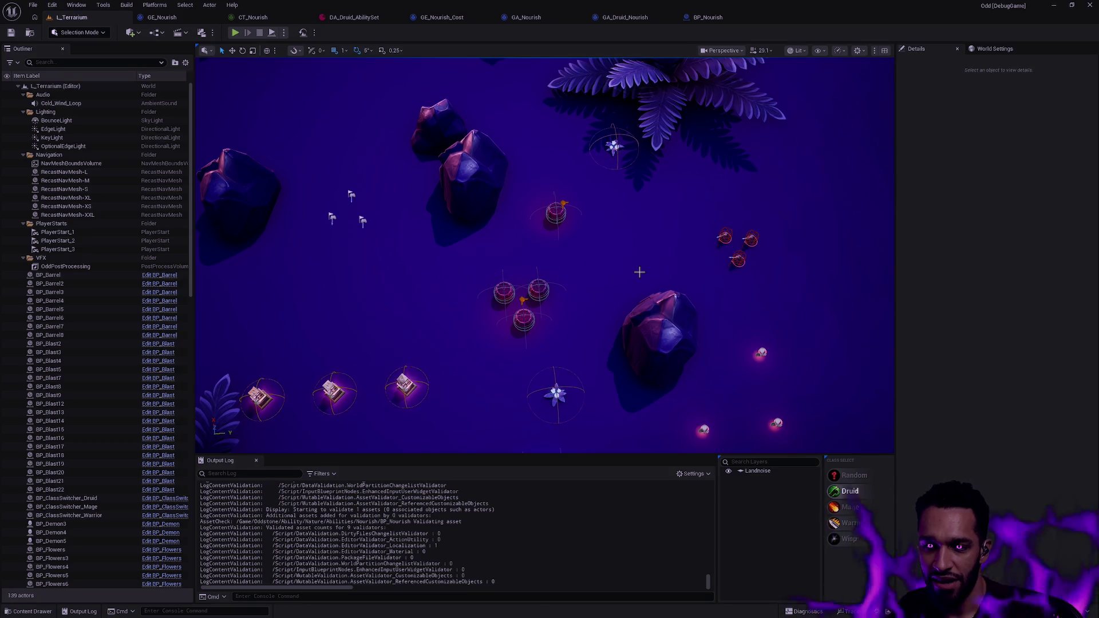
key(w)
key(s)
key(a)
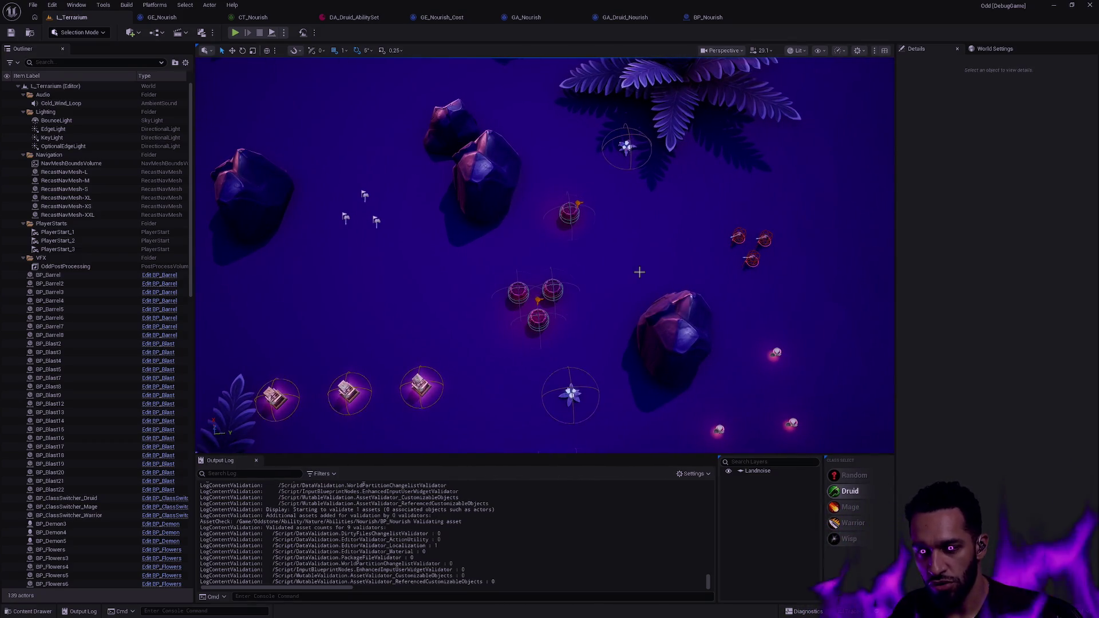
key(a)
key(a)
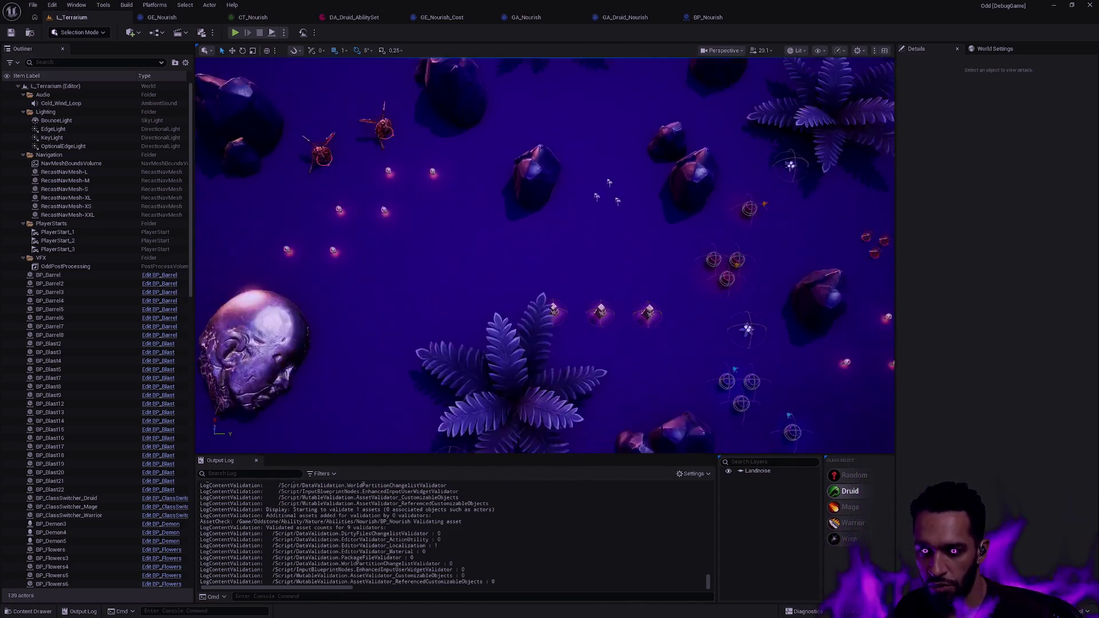
scroll(648, 271, down, 10)
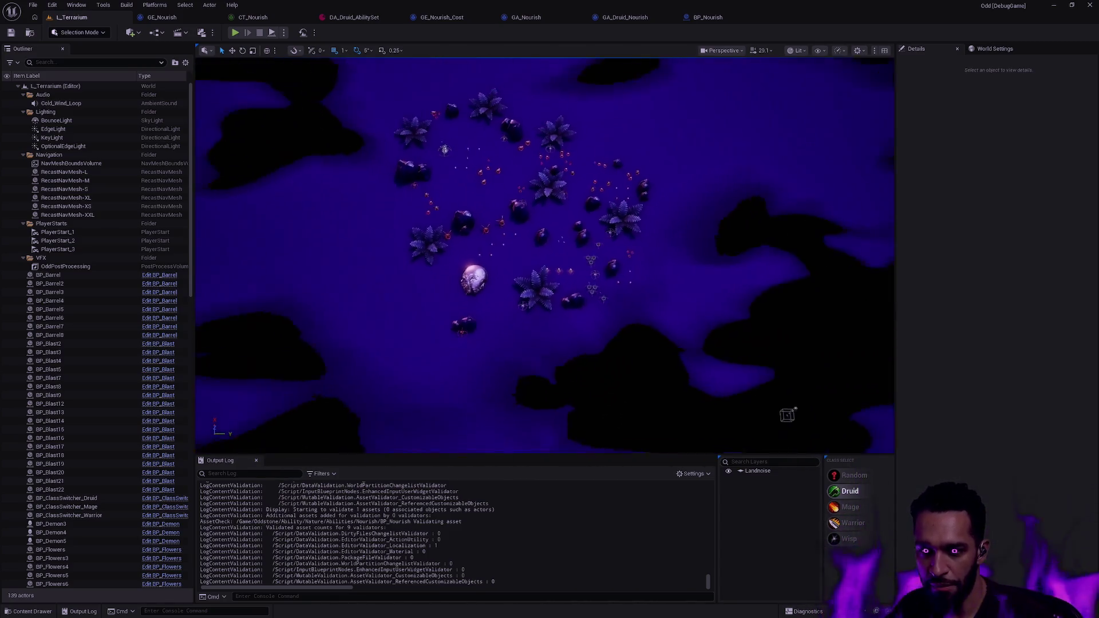
Tilt and orbit the viewport camera to frame the circular terrain and horizon
mouse_move(660, 288)
mouse_down()
mouse_move(660, 132)
mouse_move(727, 143)
mouse_up()
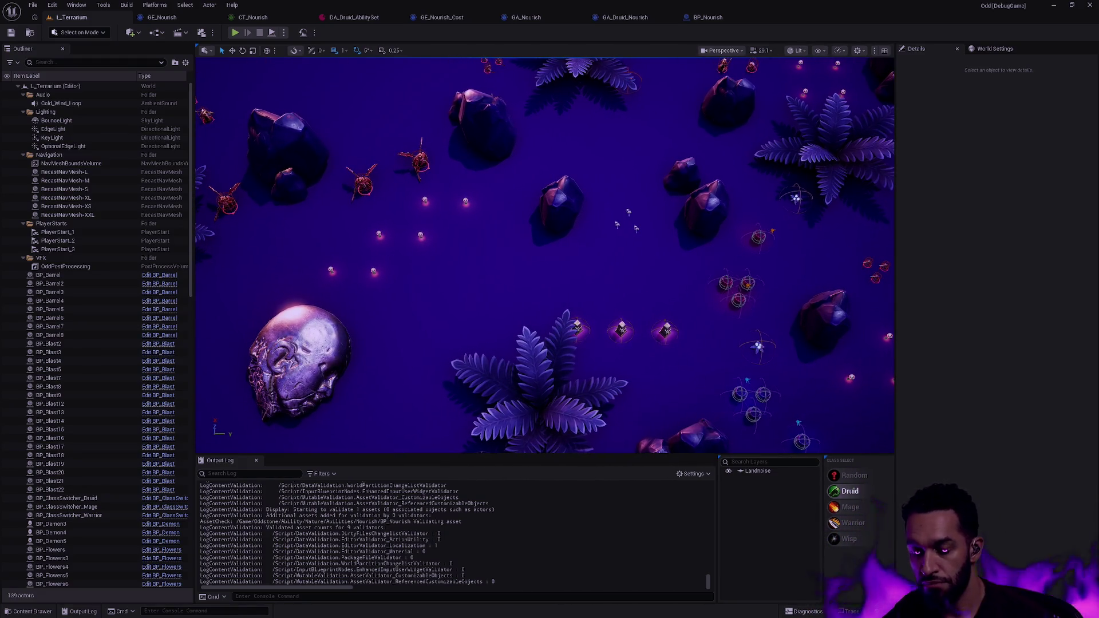
drag(728, 143, 730, 133)
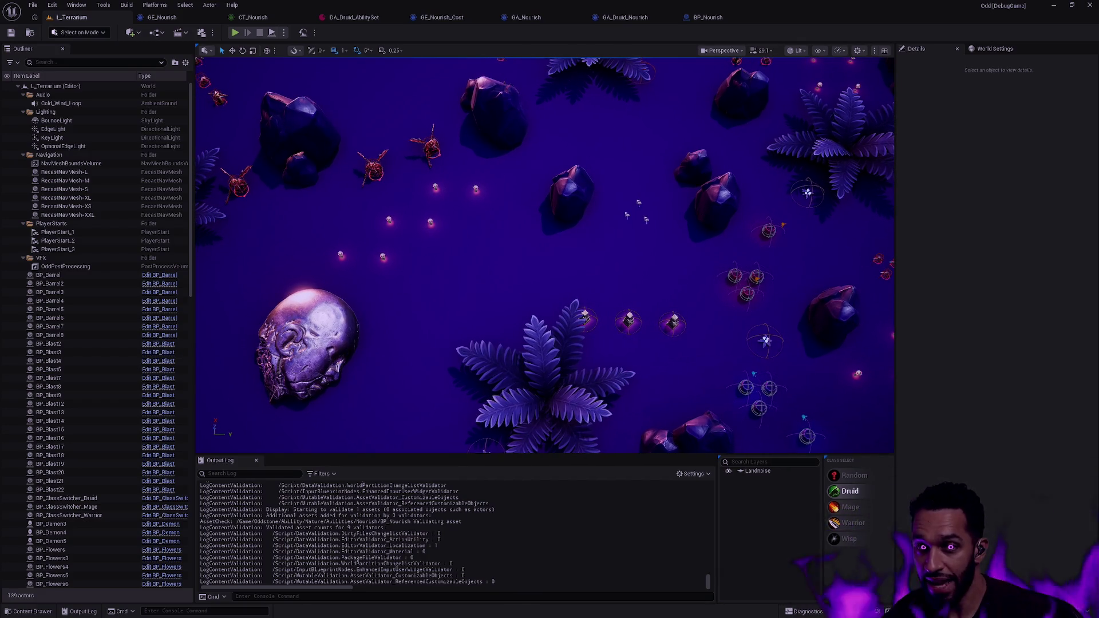
drag(687, 298, 637, 304)
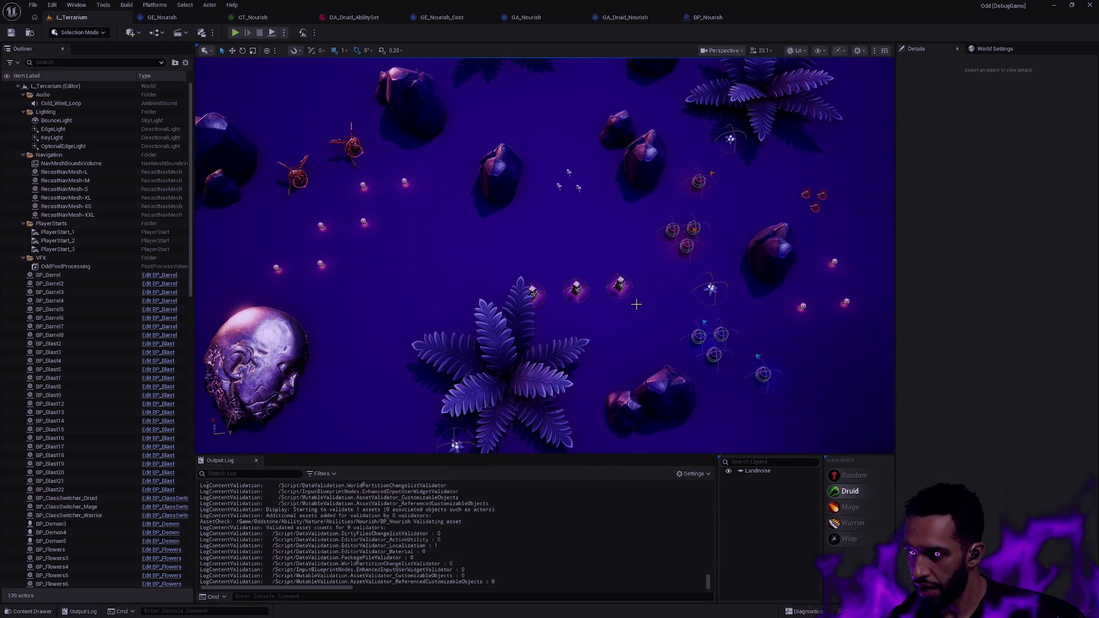
mouse_move(652, 277)
mouse_down()
mouse_move(638, 227)
mouse_move(613, 273)
mouse_up()
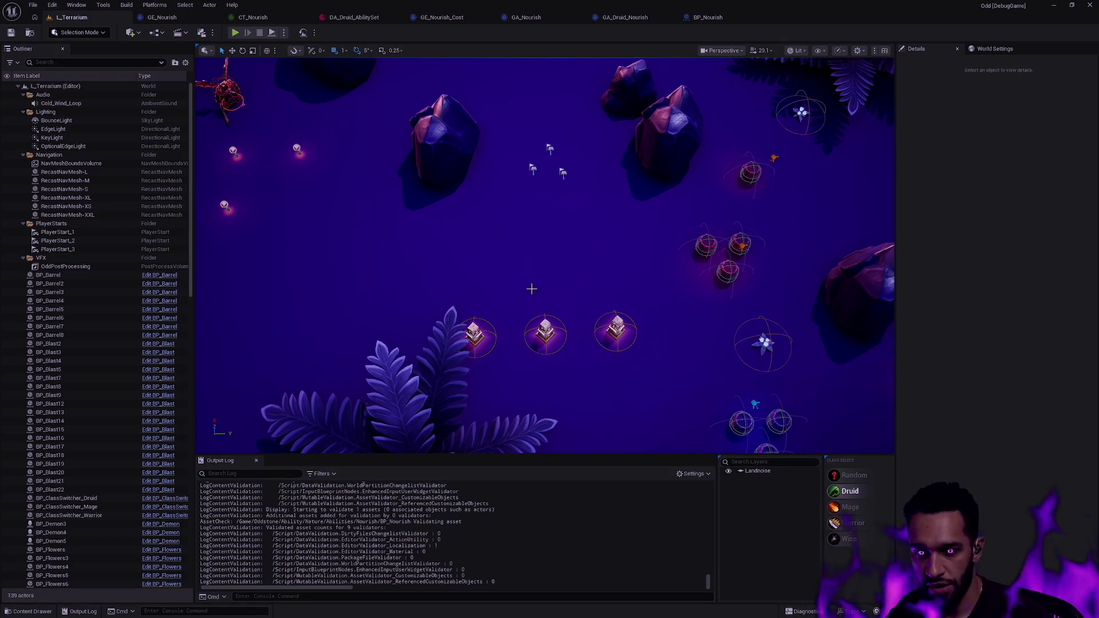
mouse_move(623, 202)
mouse_down()
mouse_move(622, 137)
mouse_move(622, 229)
mouse_move(566, 235)
mouse_up()
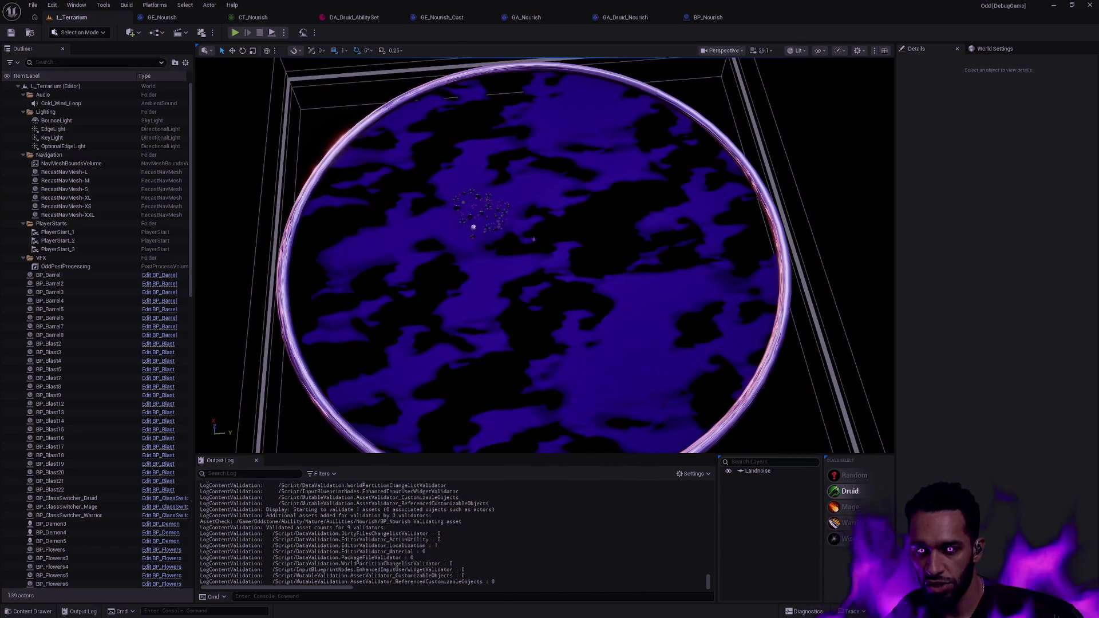
scroll(544, 255, up, 5)
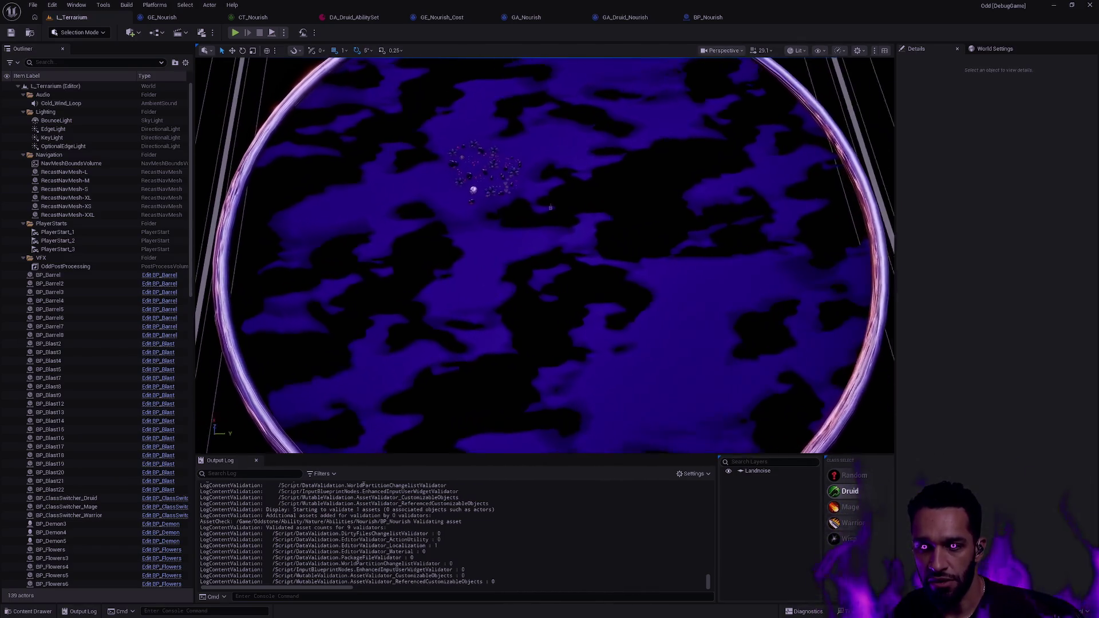
scroll(544, 255, down, 5)
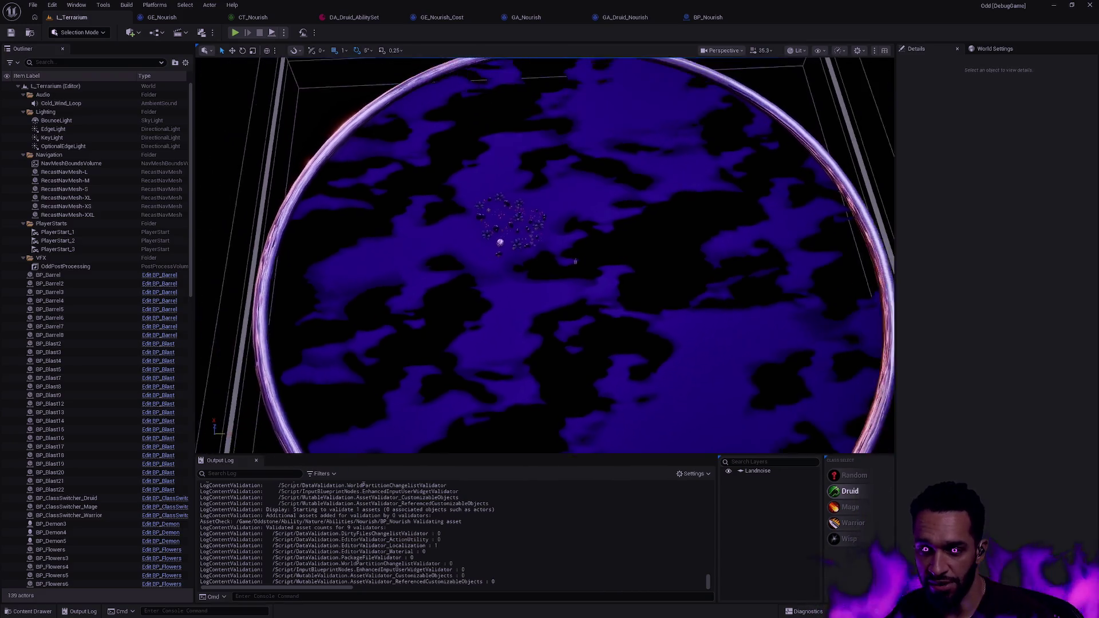
mouse_move(712, 215)
mouse_down()
mouse_move(537, 69)
mouse_move(713, 215)
mouse_up()
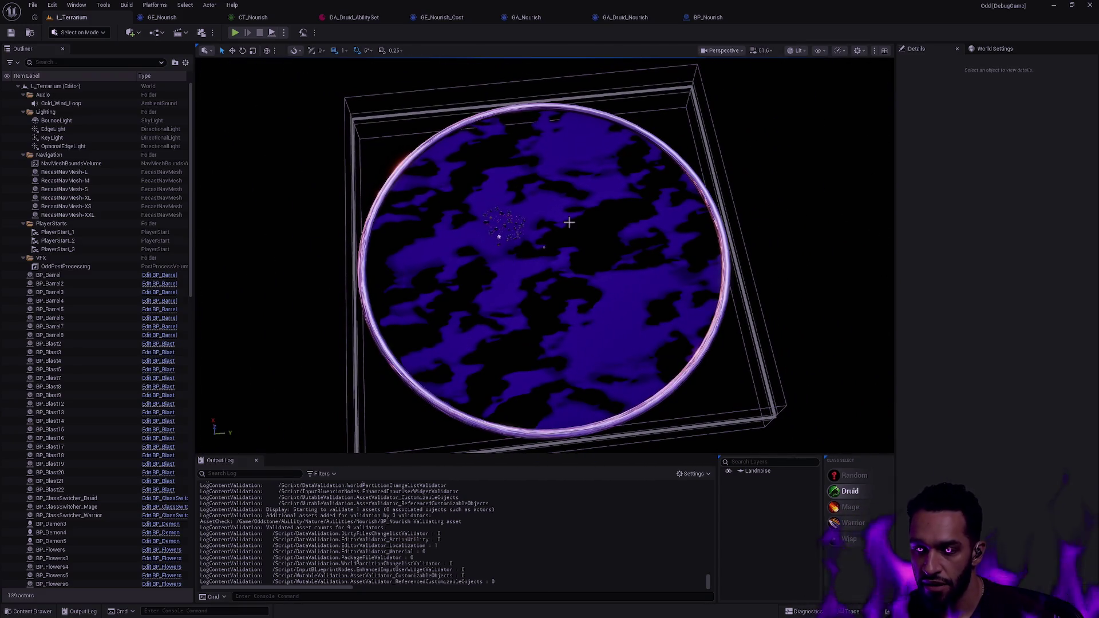
scroll(498, 236, up, 10)
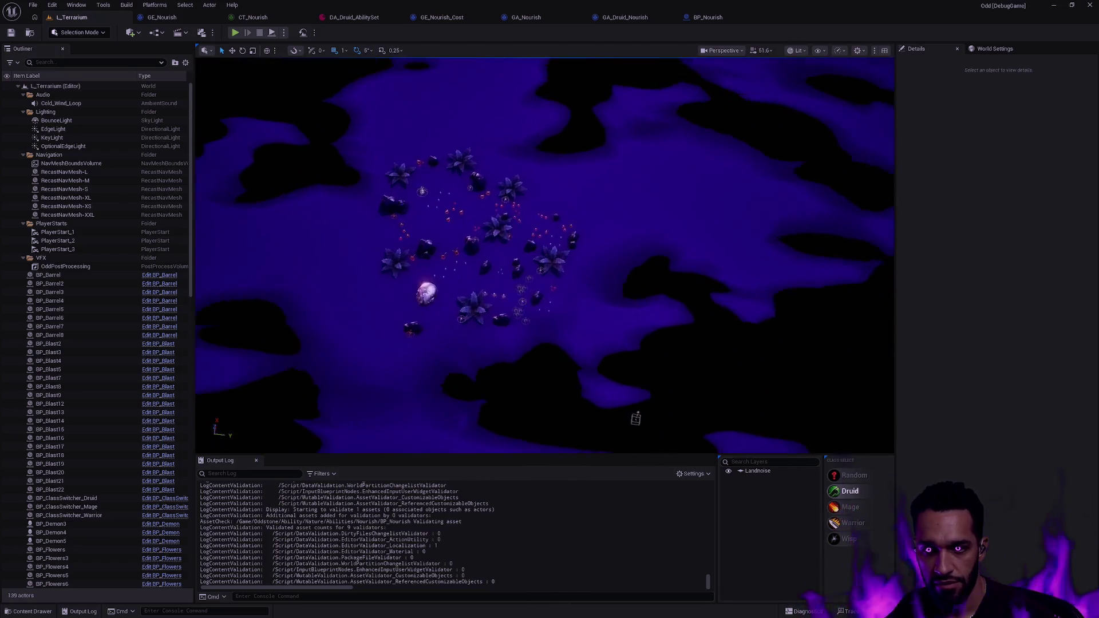
scroll(544, 255, up, 5)
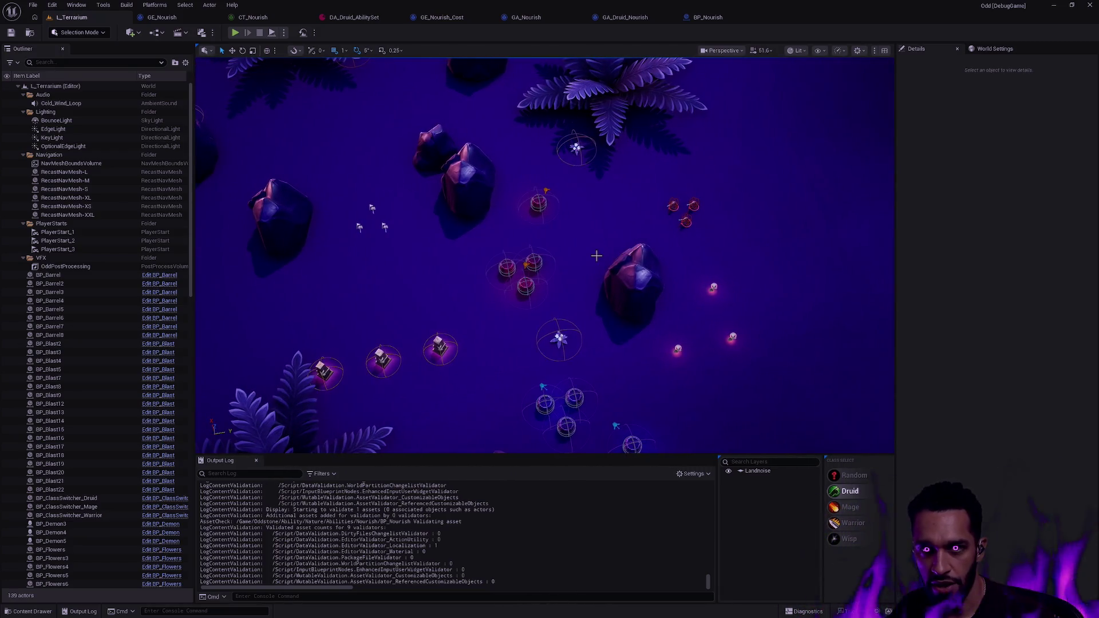
Glance at OddHealingExecution.cpp, then start Play In Editor with Alt+P
key(alt+Tab)
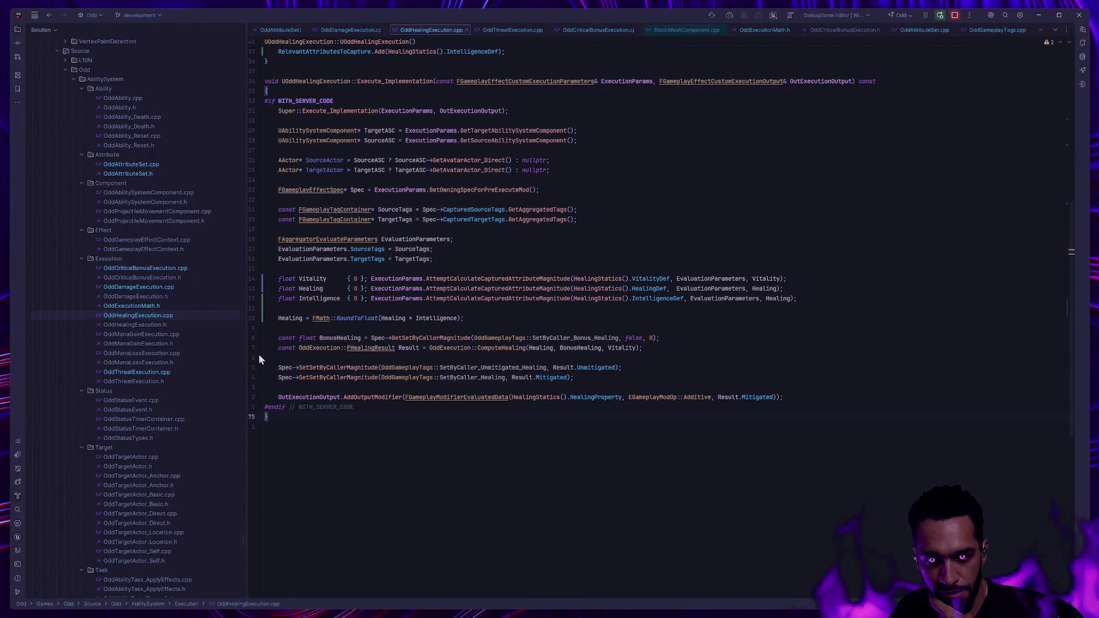
key(alt+Tab)
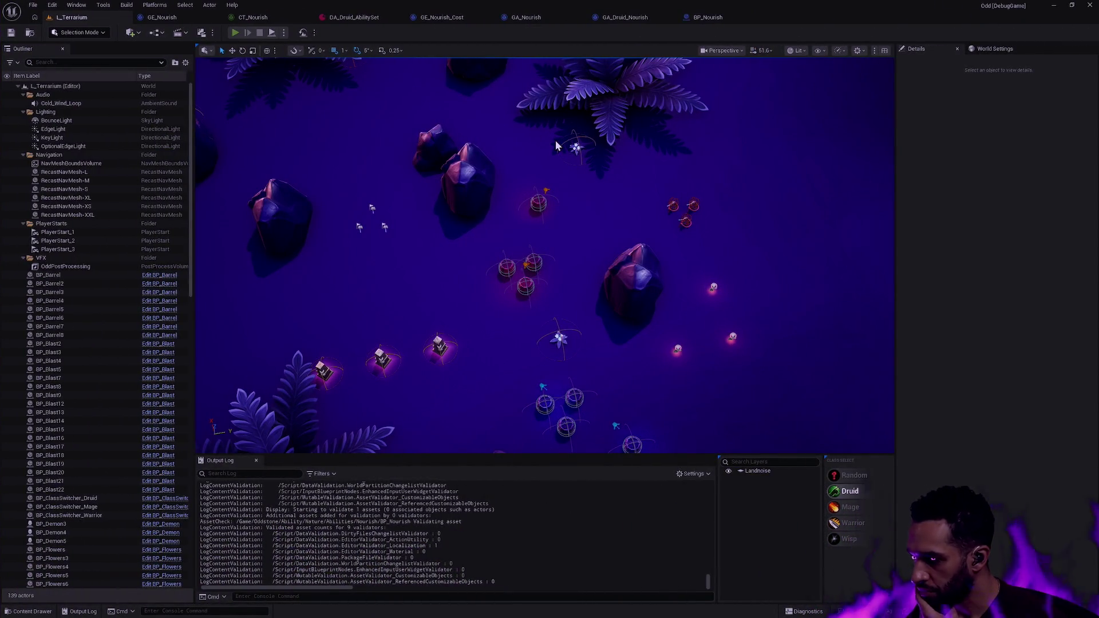
key(alt+p)
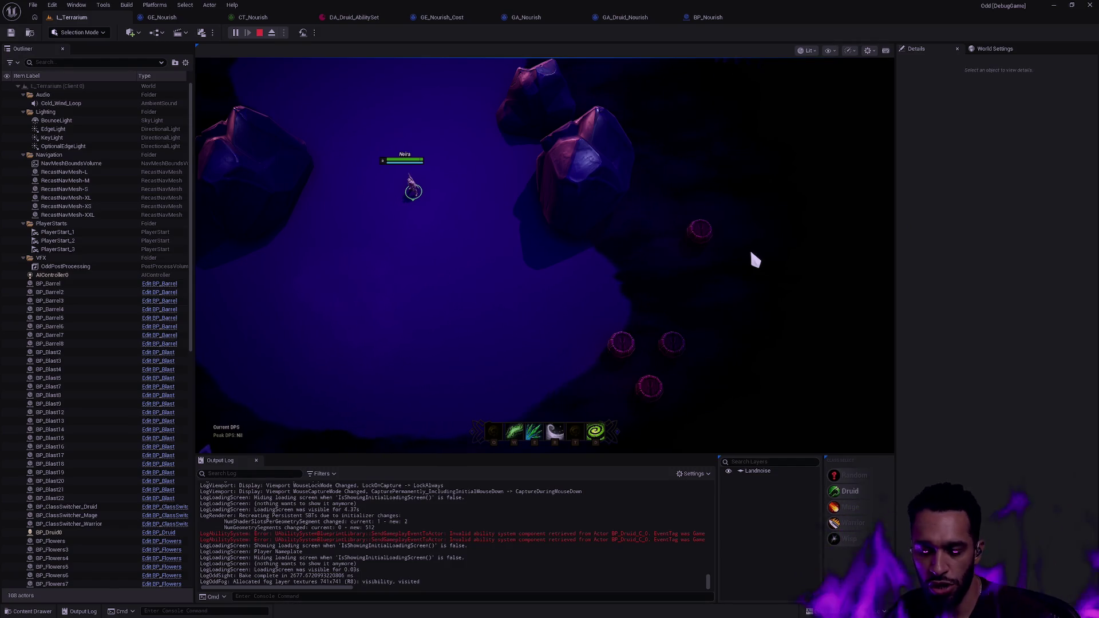
Walk the Druid to the barrels and hit them with the R, E and W abilities
right_click(499, 326)
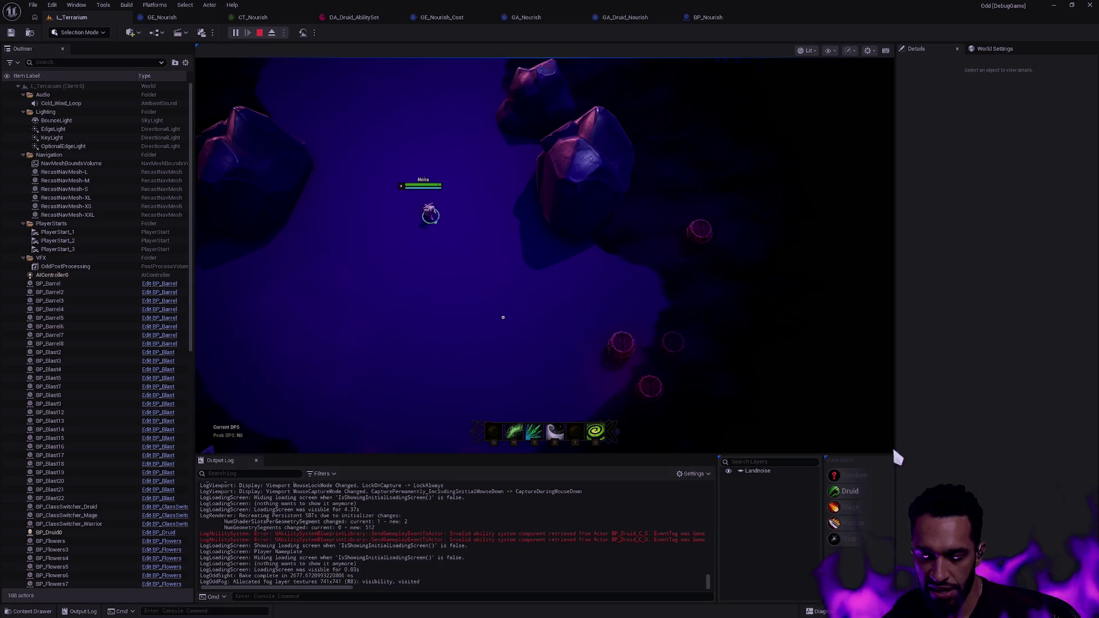
right_click(468, 286)
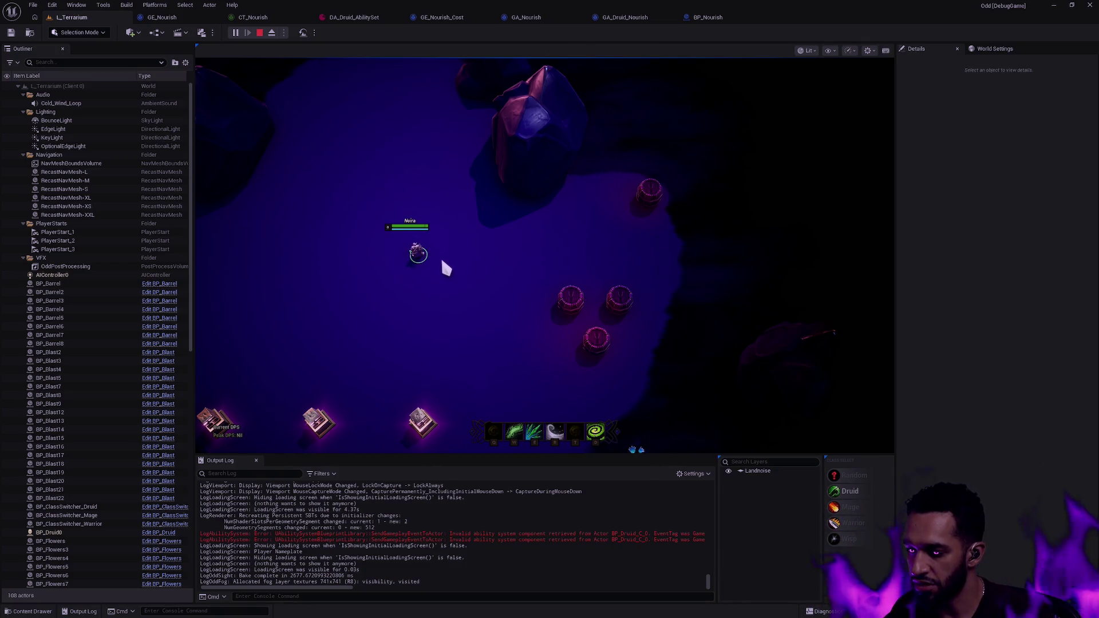
right_click(513, 375)
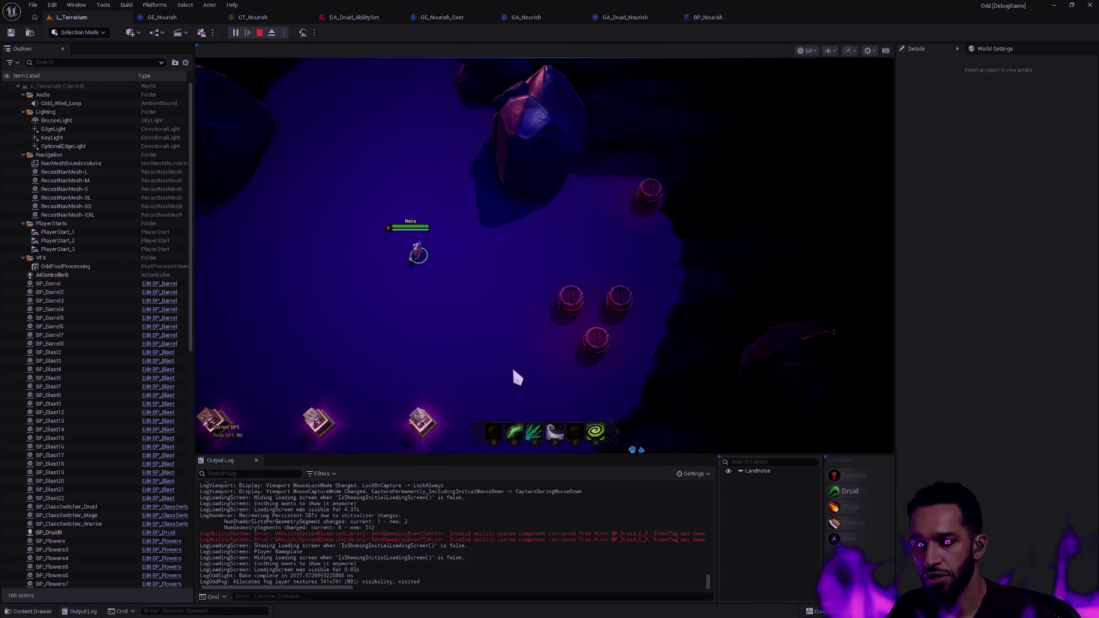
key(r)
key(e)
right_click(584, 312)
right_click(513, 448)
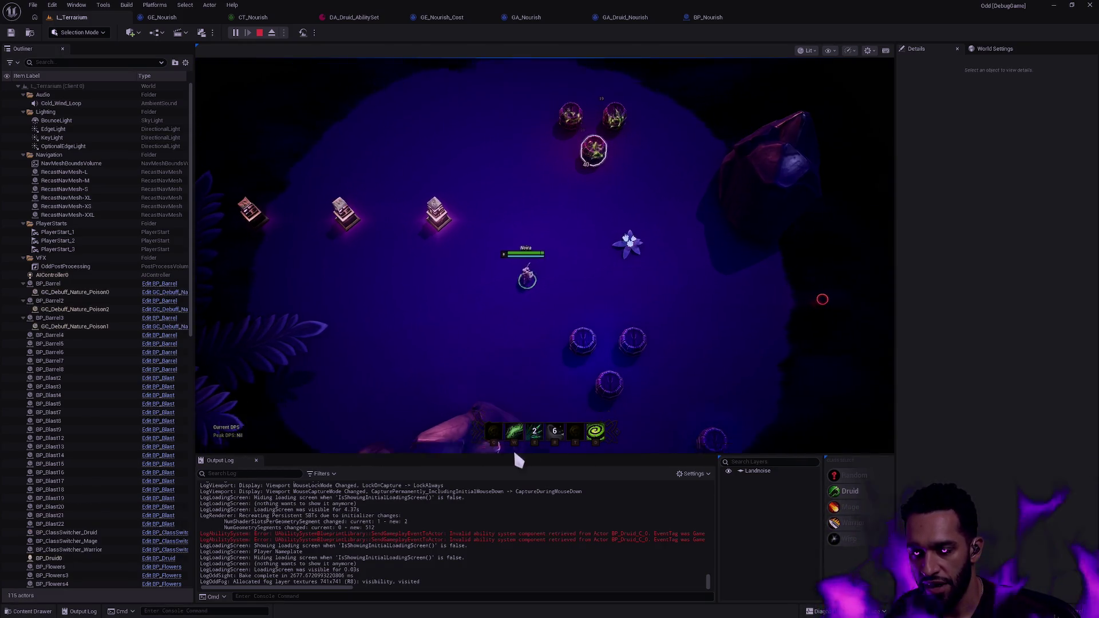
key(w)
click(682, 358)
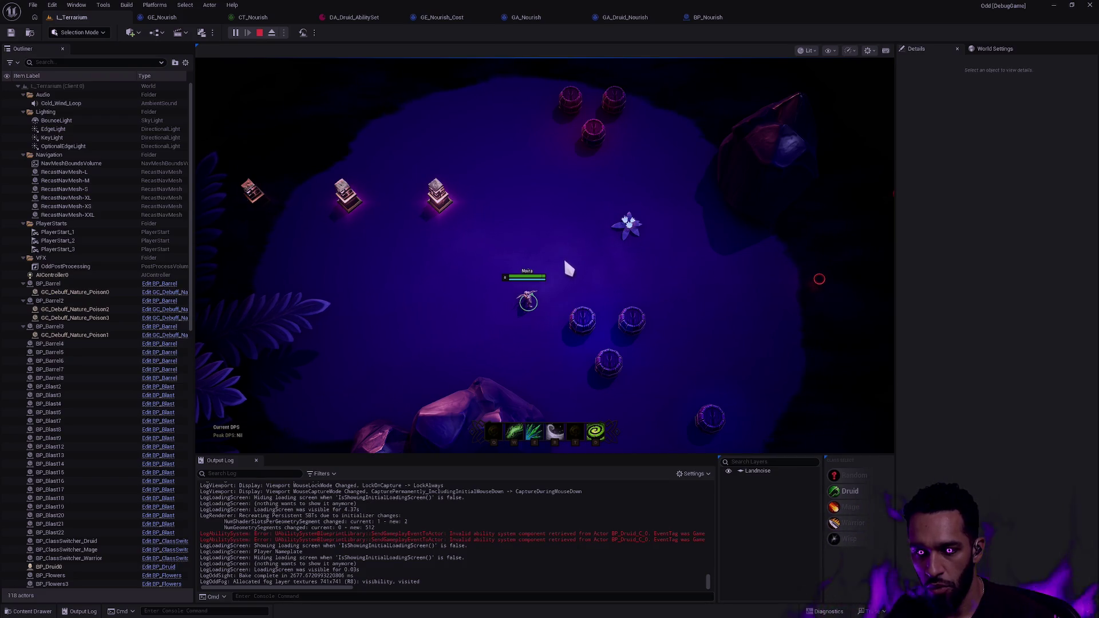
Check the healing execution code in Rider, then stop the play session
key(alt+Tab)
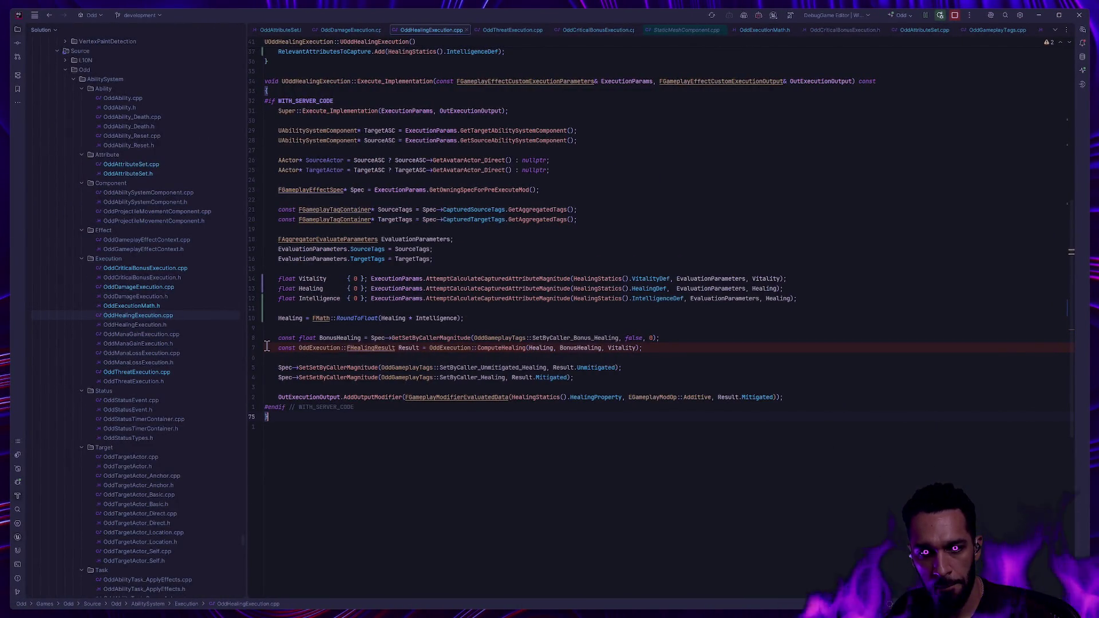
key(alt+Tab)
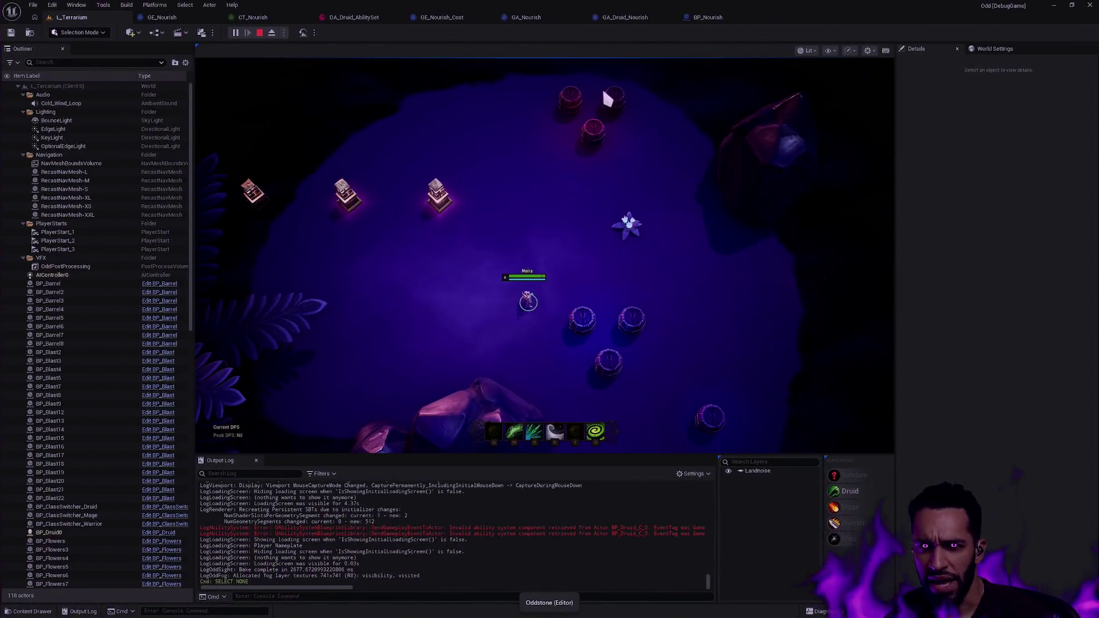
key(Escape)
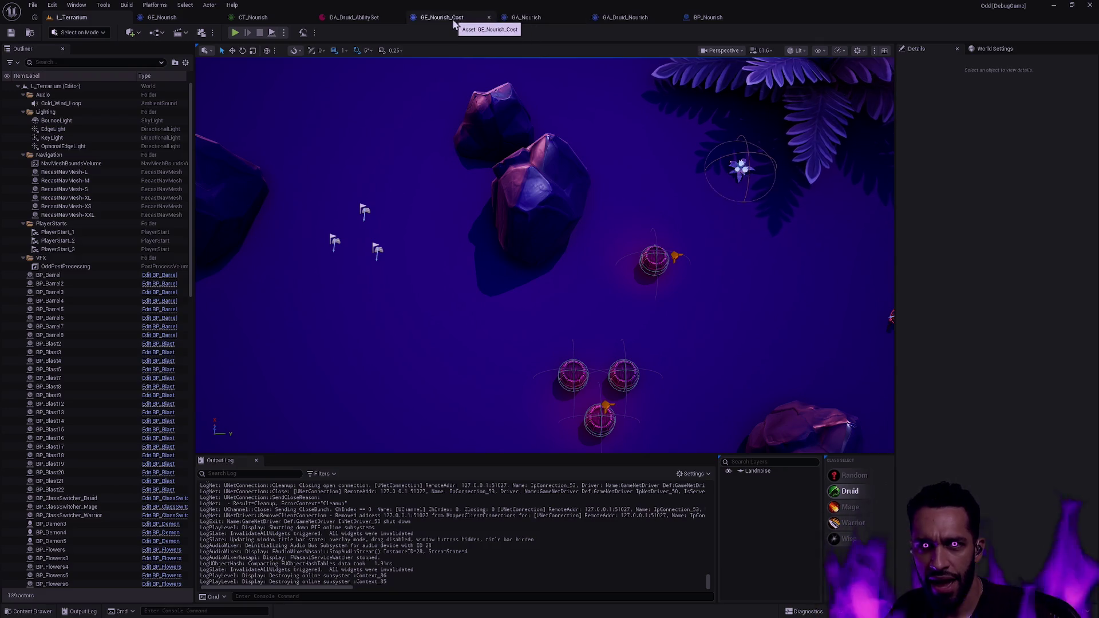
In GE_Nourish, expand the OddHealingExecution execution entry's calculation modifiers
click(146, 18)
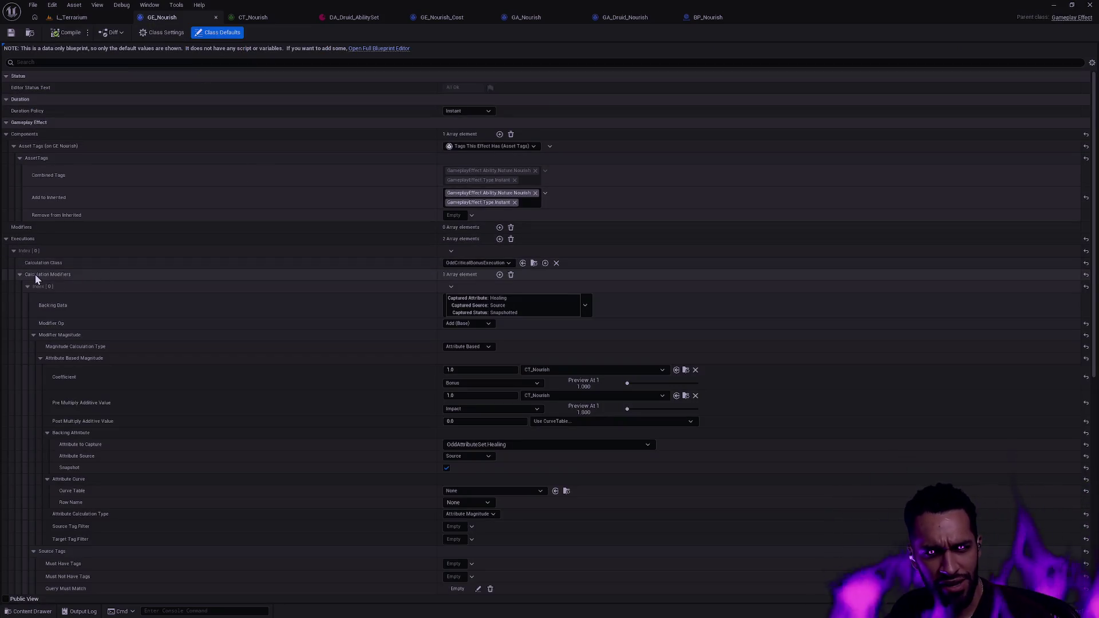
click(20, 274)
click(20, 277)
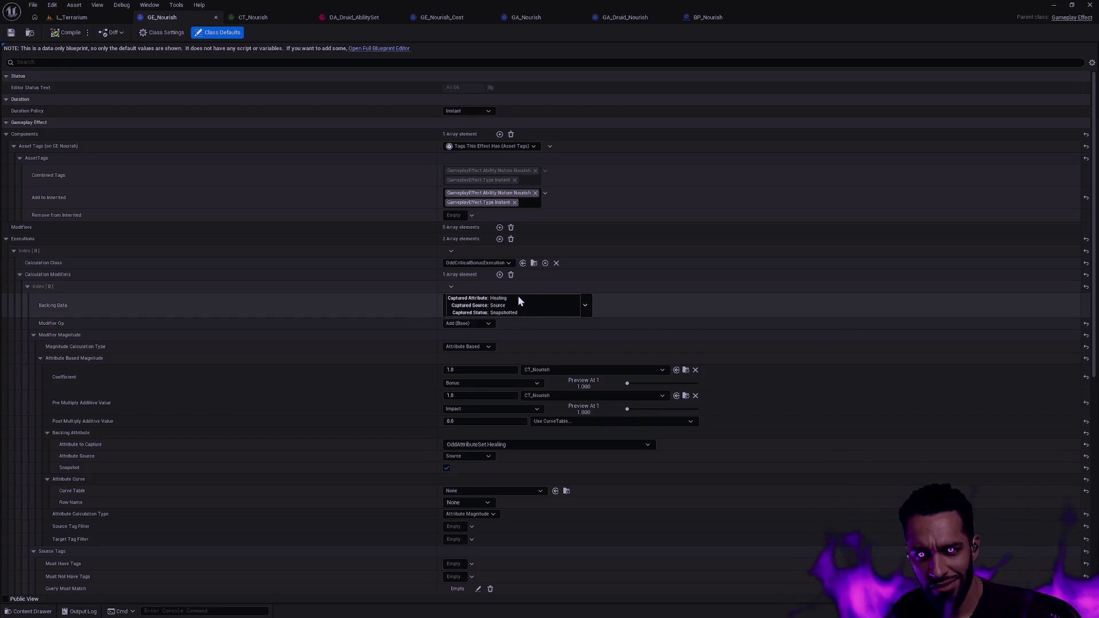
click(19, 275)
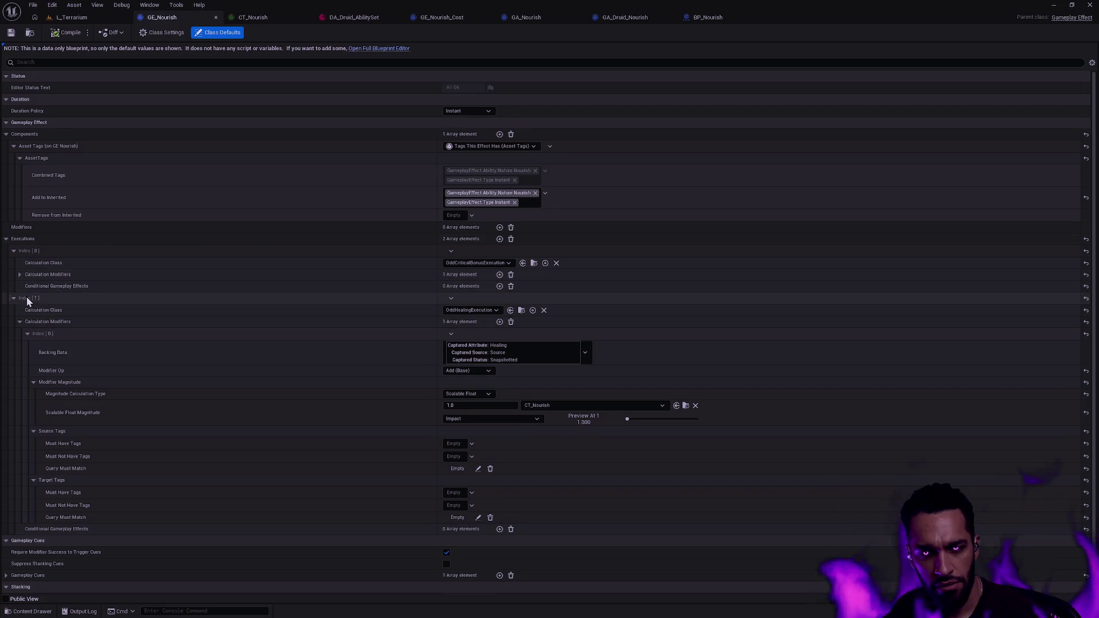
click(14, 297)
click(21, 275)
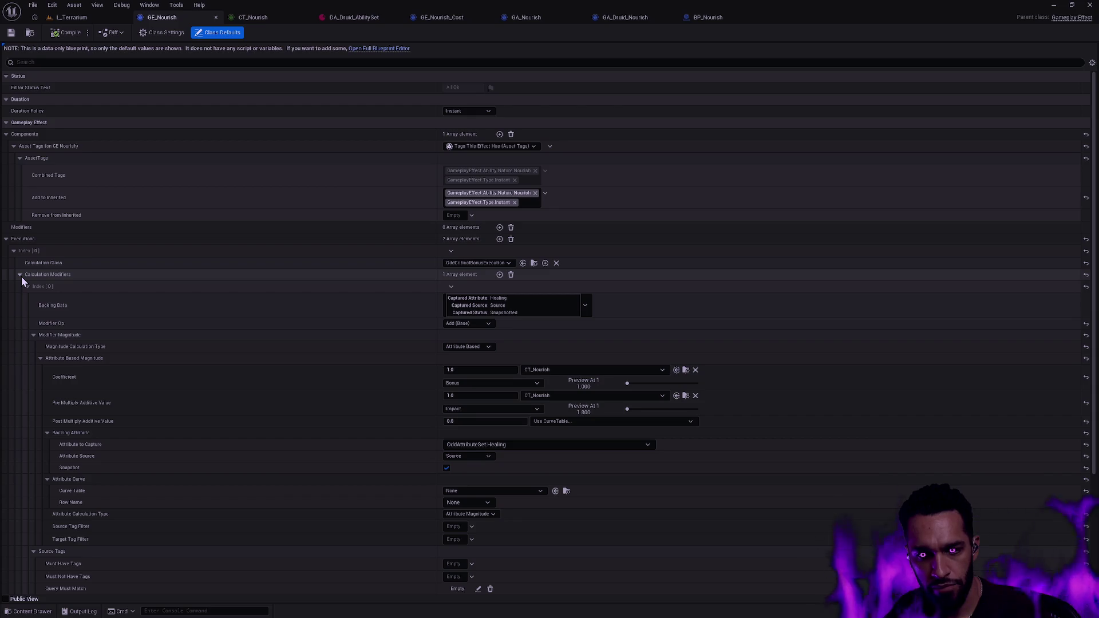
click(20, 275)
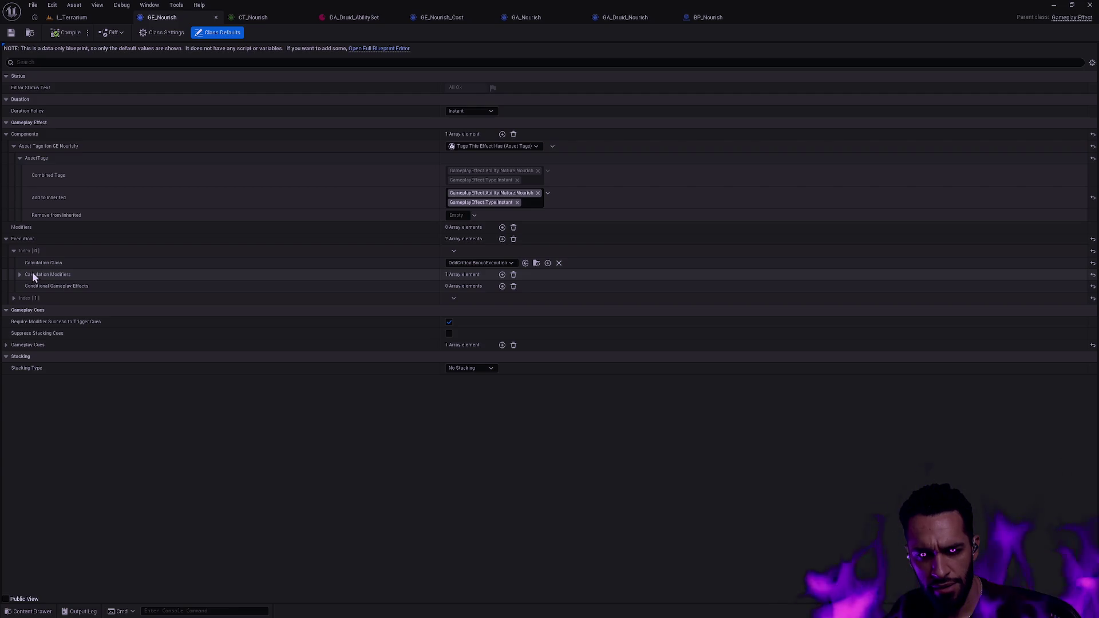
click(20, 275)
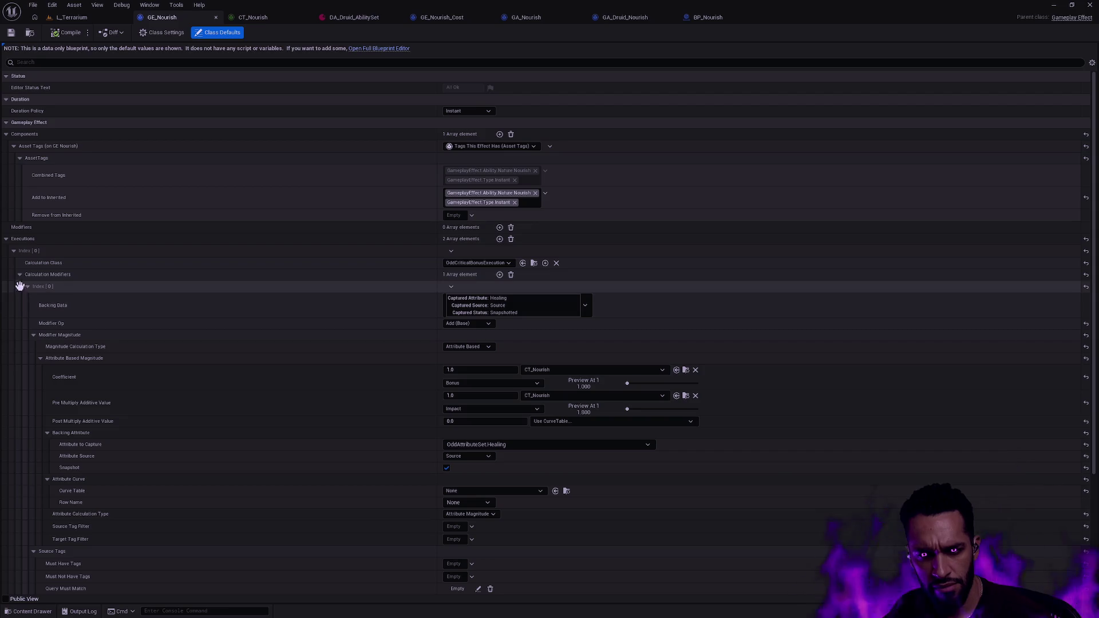
scroll(19, 286, down, 5)
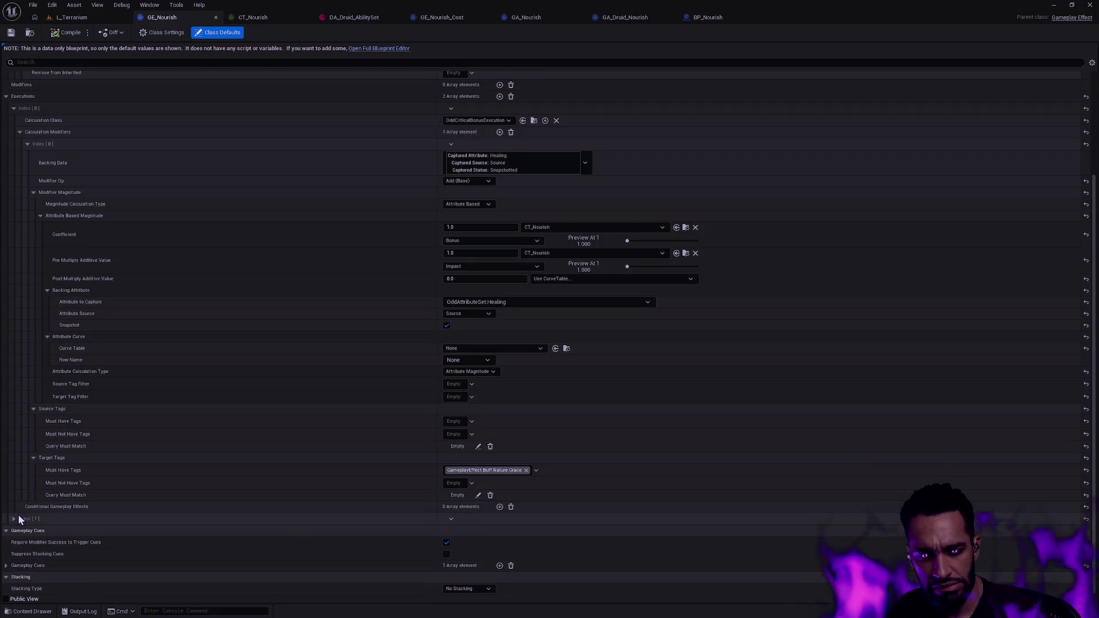
click(18, 519)
scroll(245, 421, down, 3)
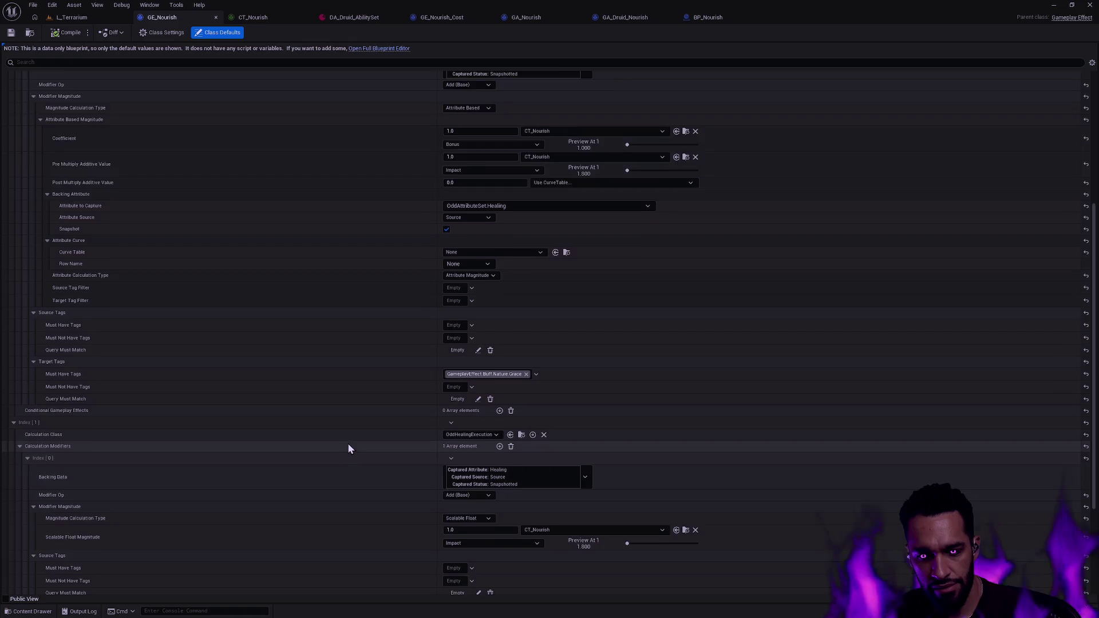
scroll(348, 445, down, 4)
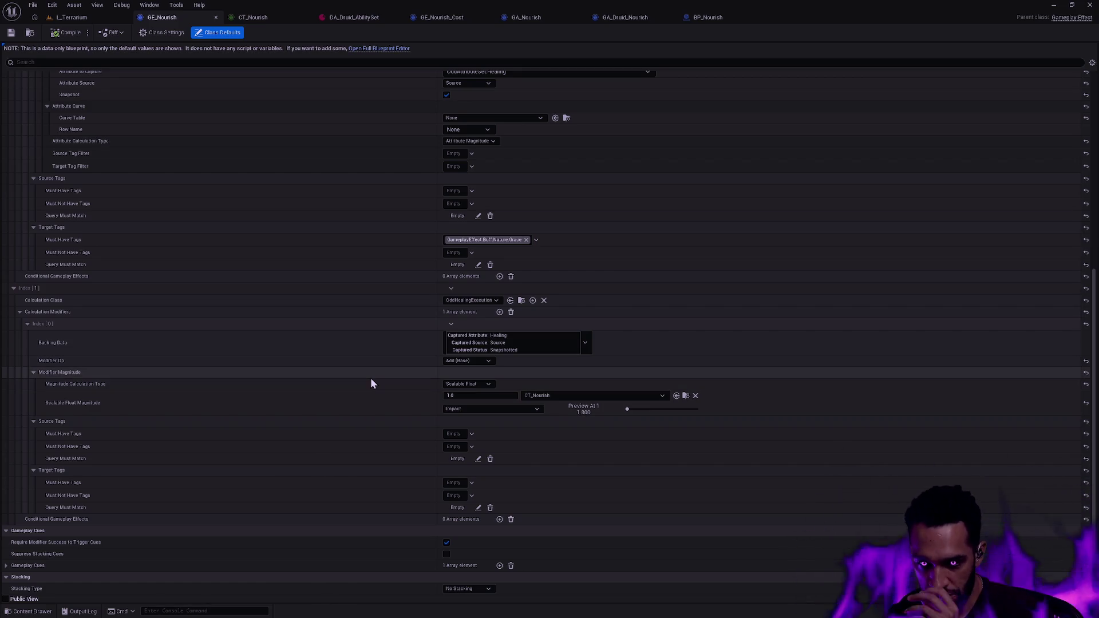
Make the healing modifier Attribute Based on OddAttributeSet.Healing, save, and return to L_Terrarium
click(480, 383)
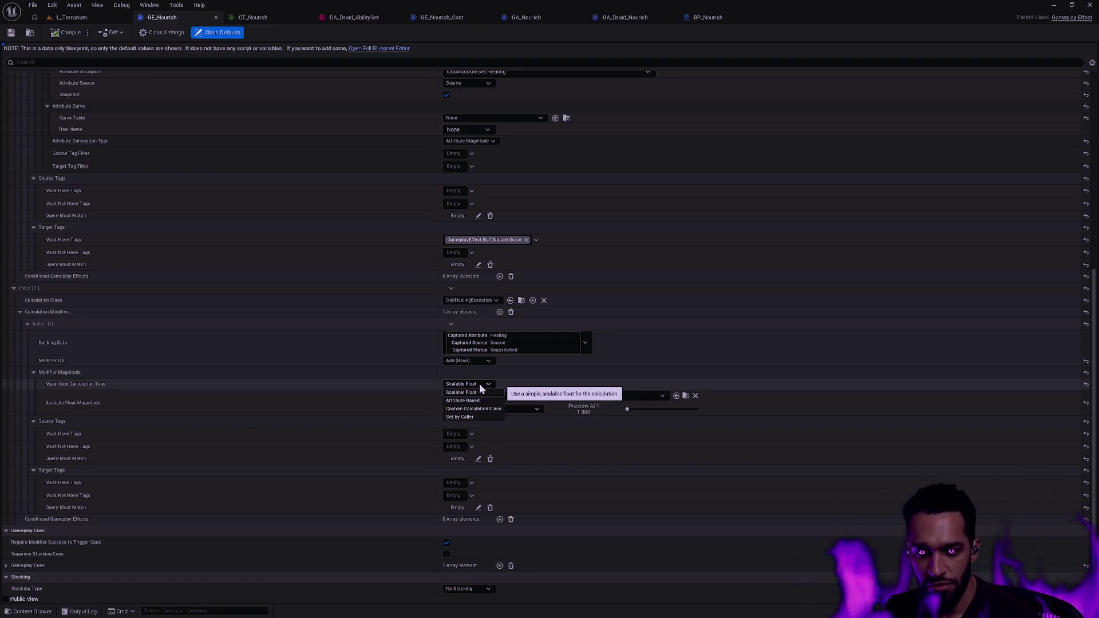
click(473, 399)
scroll(468, 405, down, 2)
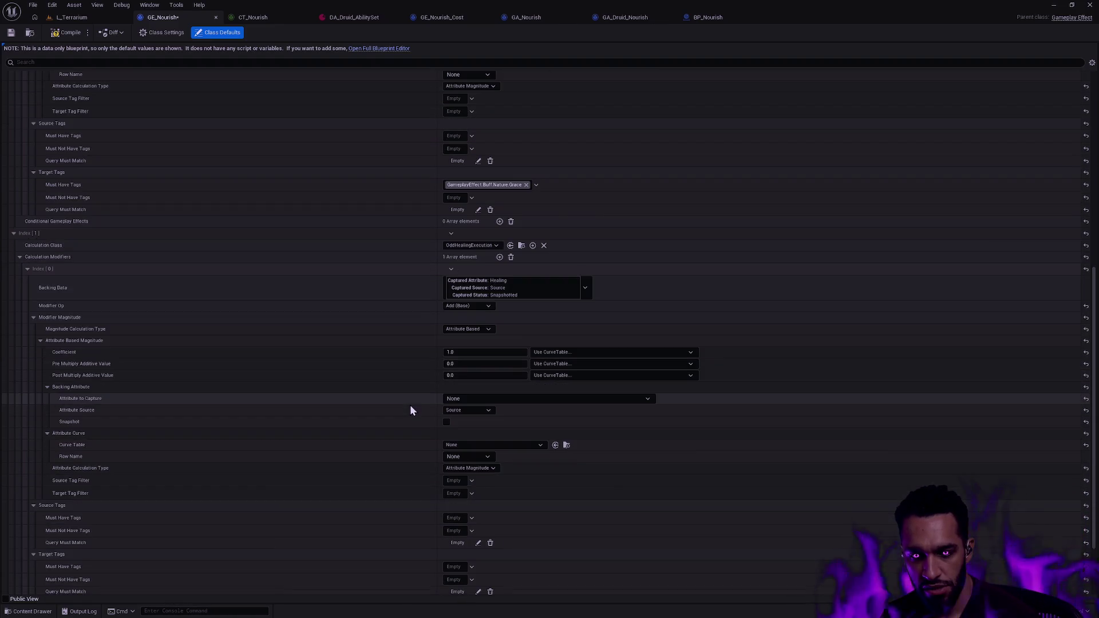
click(481, 398)
text(healing)
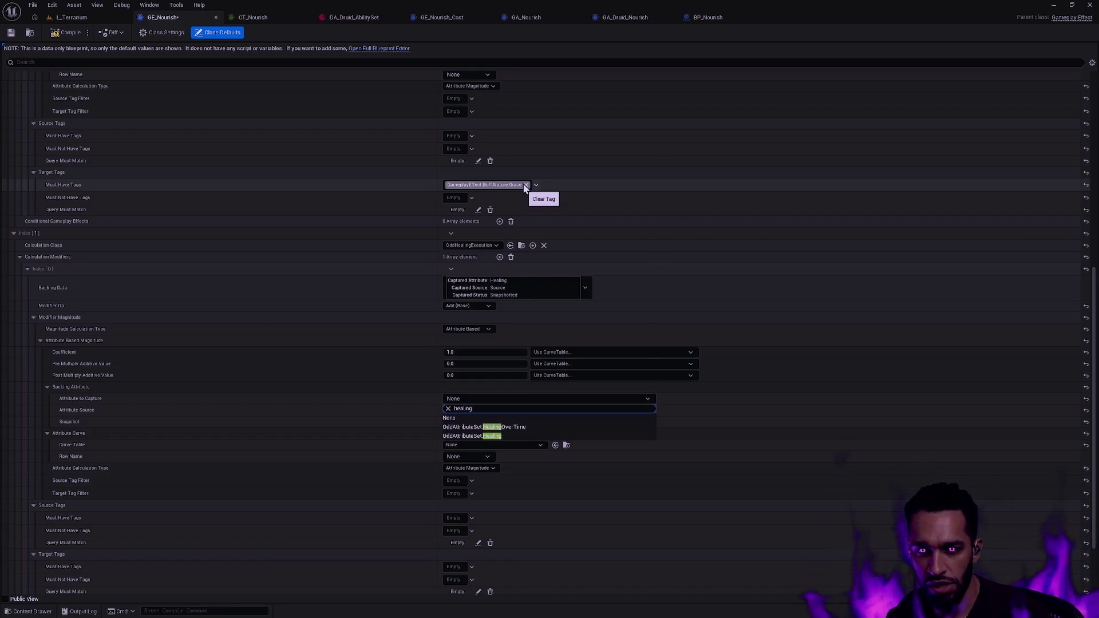
click(494, 436)
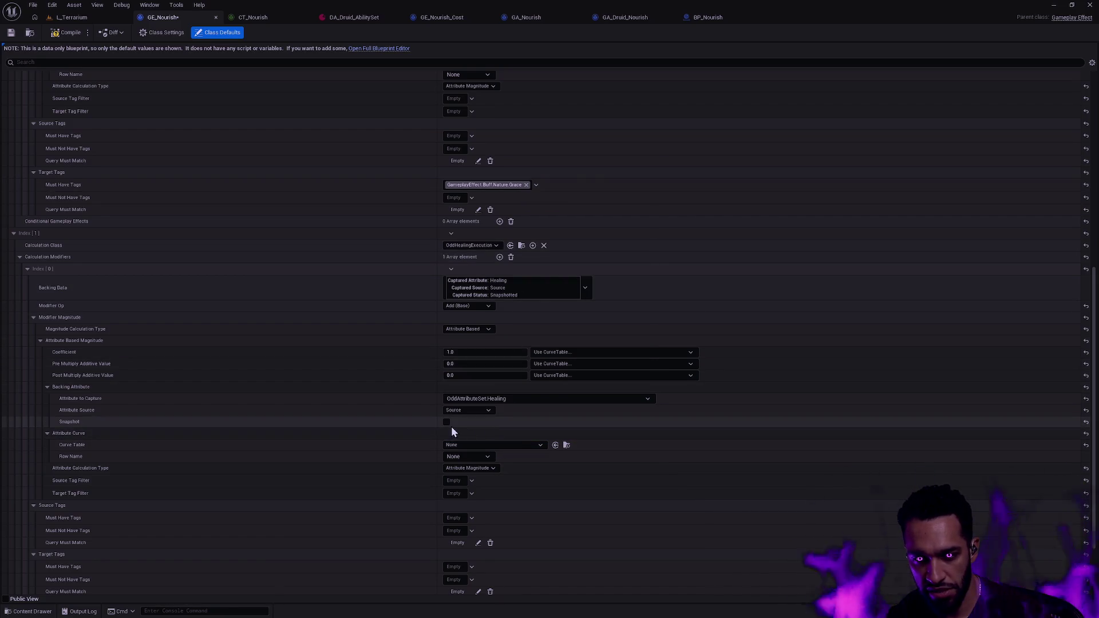
click(11, 32)
click(70, 18)
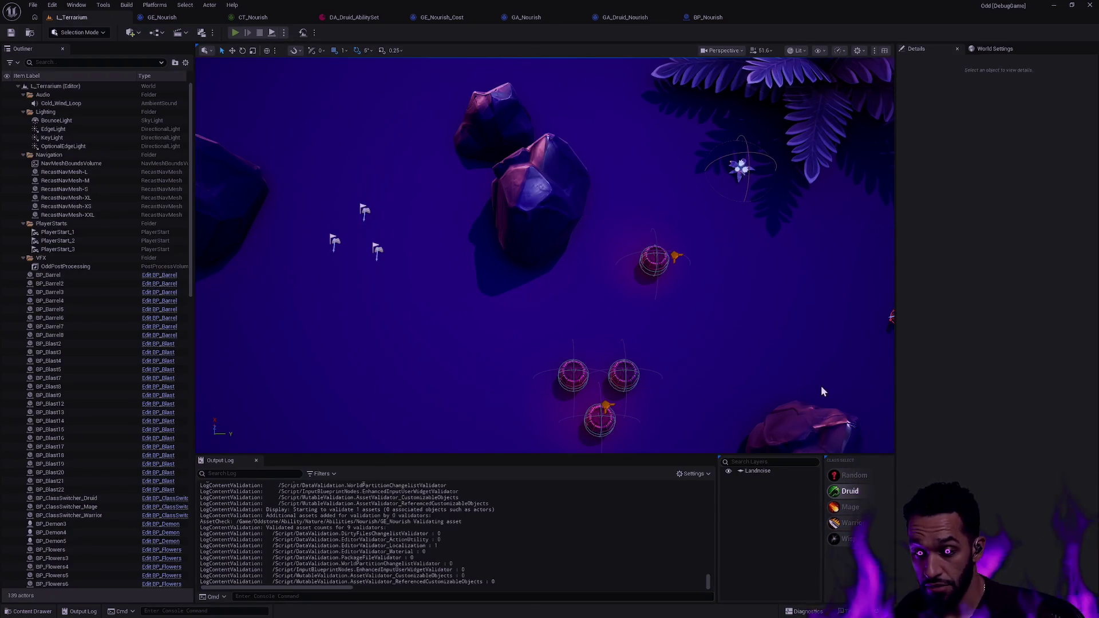
Playtest as the Druid casting R and W and moving around, then open BP_Nourish
key(alt+p)
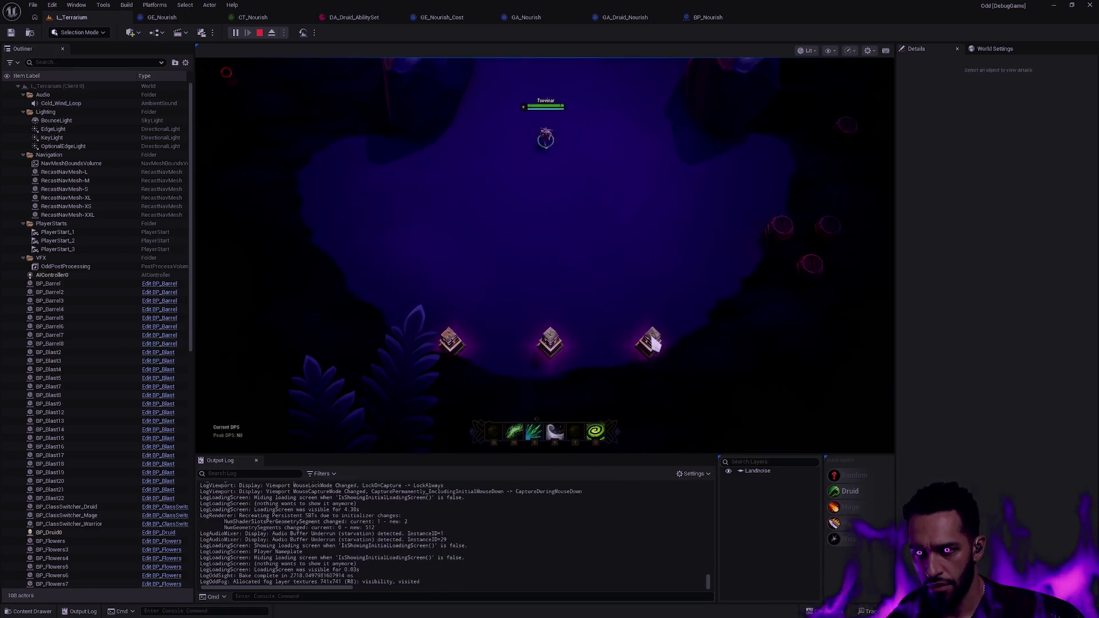
key(r)
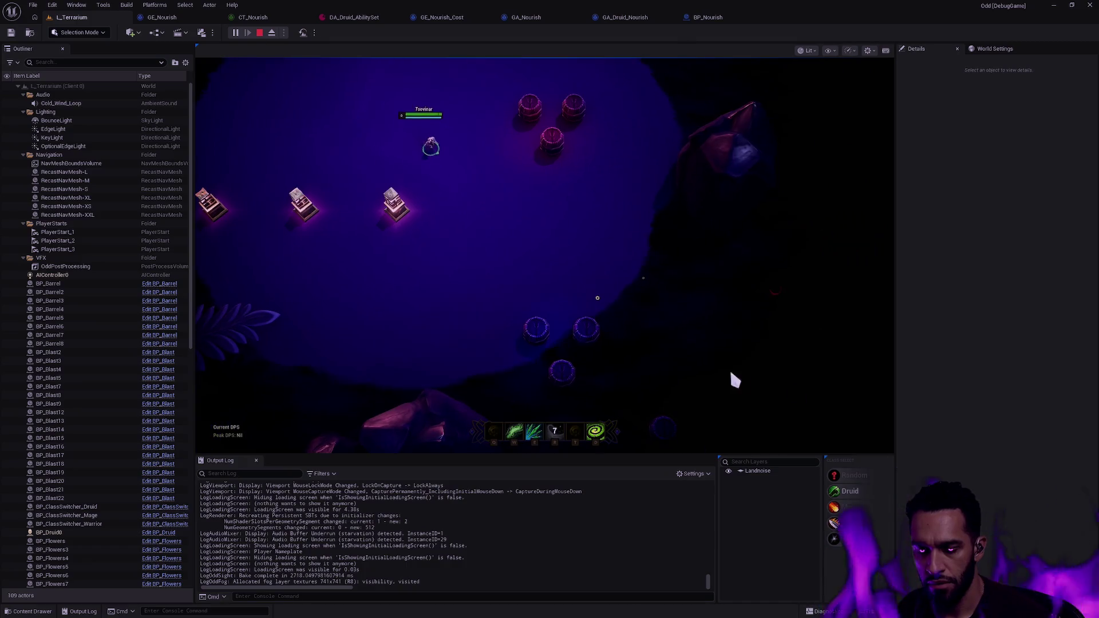
key(w)
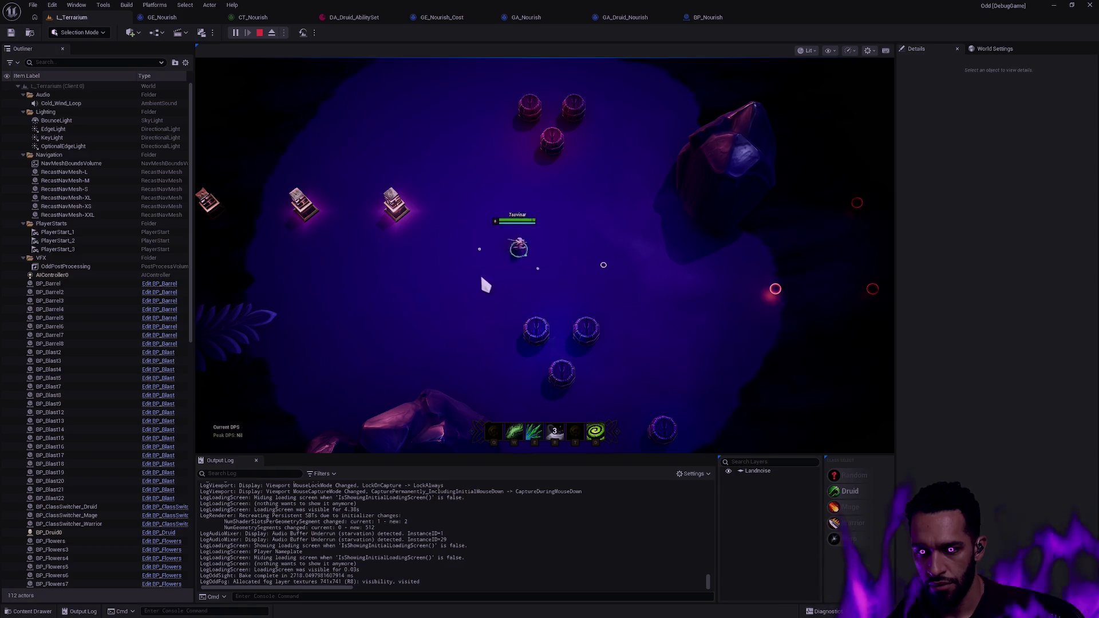
right_click(613, 223)
right_click(454, 258)
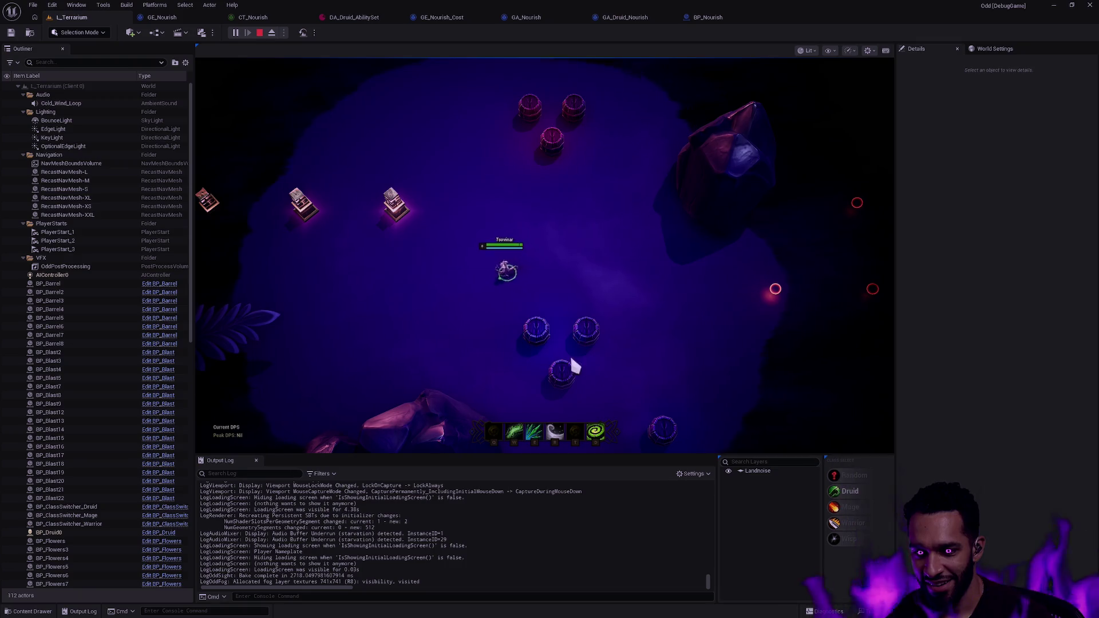
right_click(490, 226)
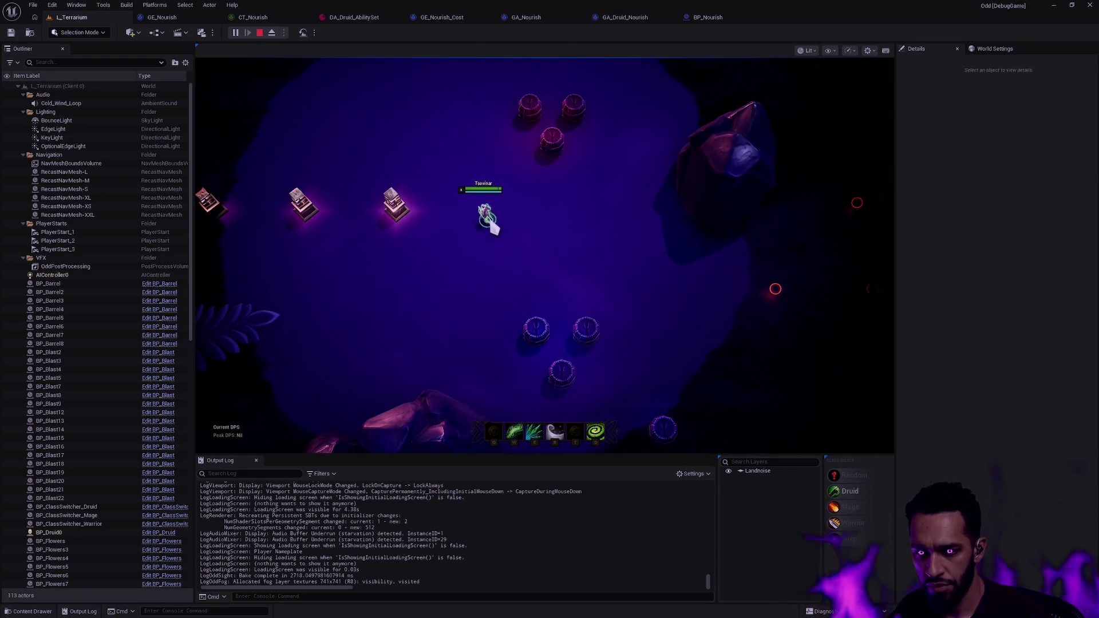
click(708, 17)
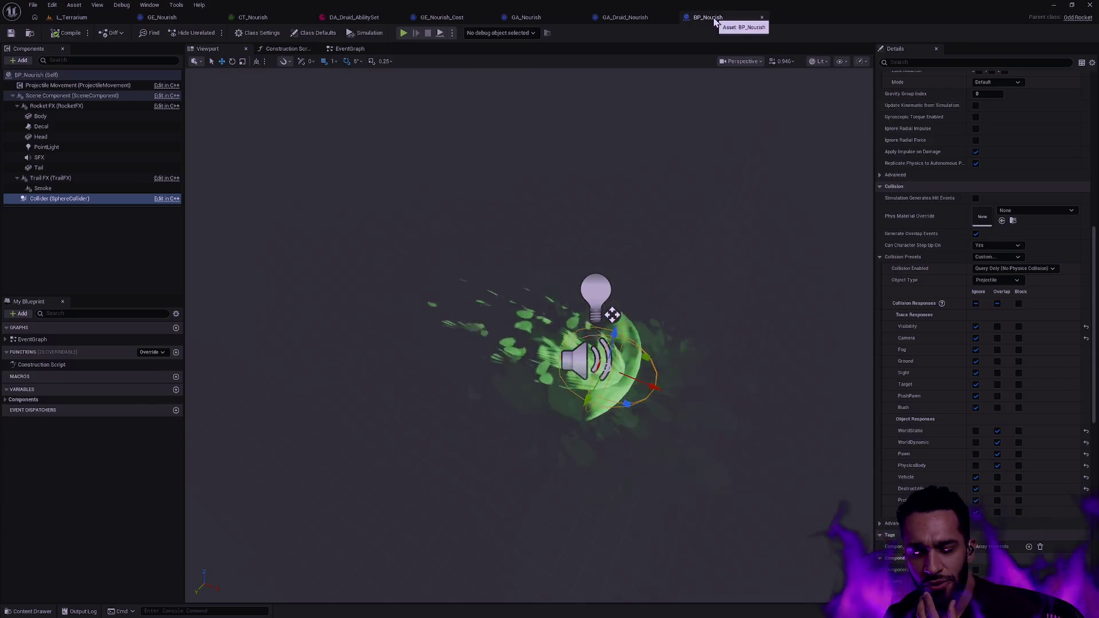
Close the GE_Nourish_Cost tab and review GE_Nourish's Executions entries, then go to Rider
click(625, 17)
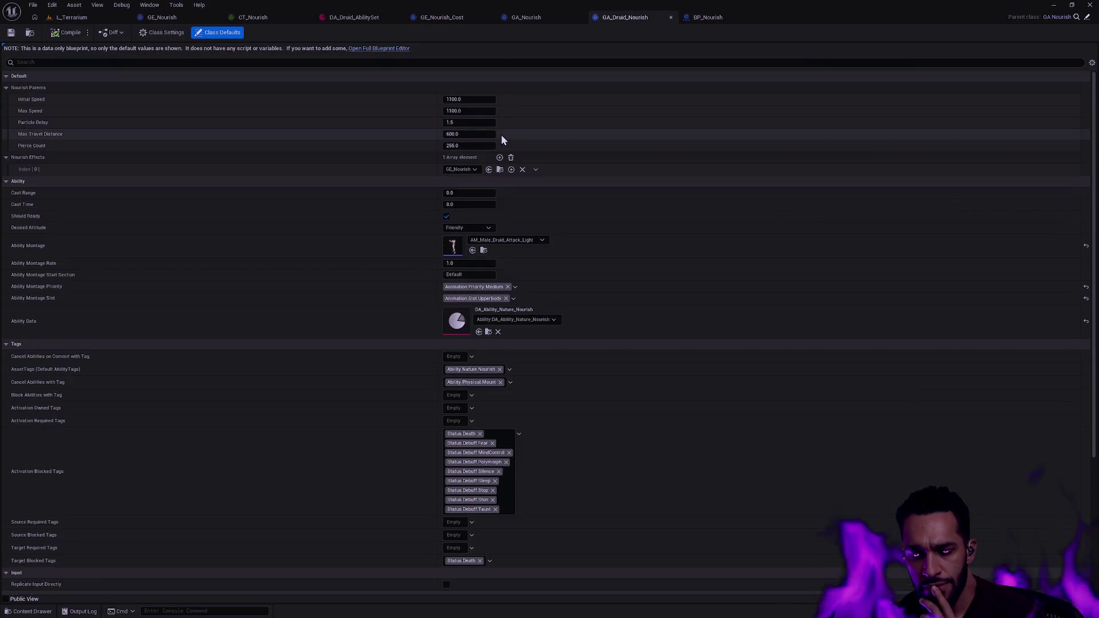
click(446, 20)
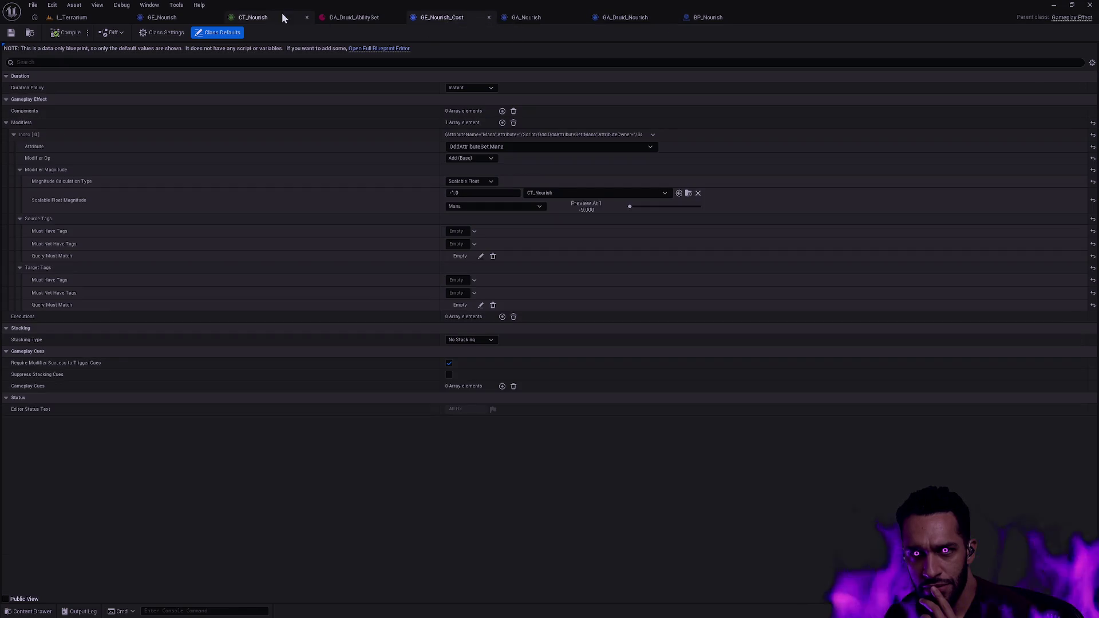
click(489, 17)
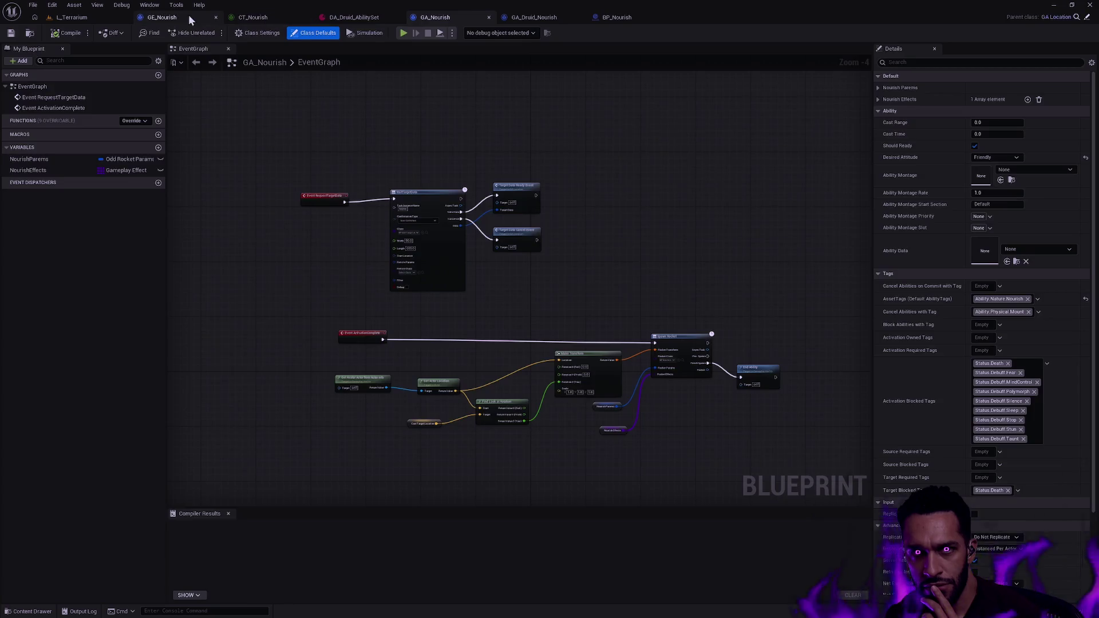
click(191, 16)
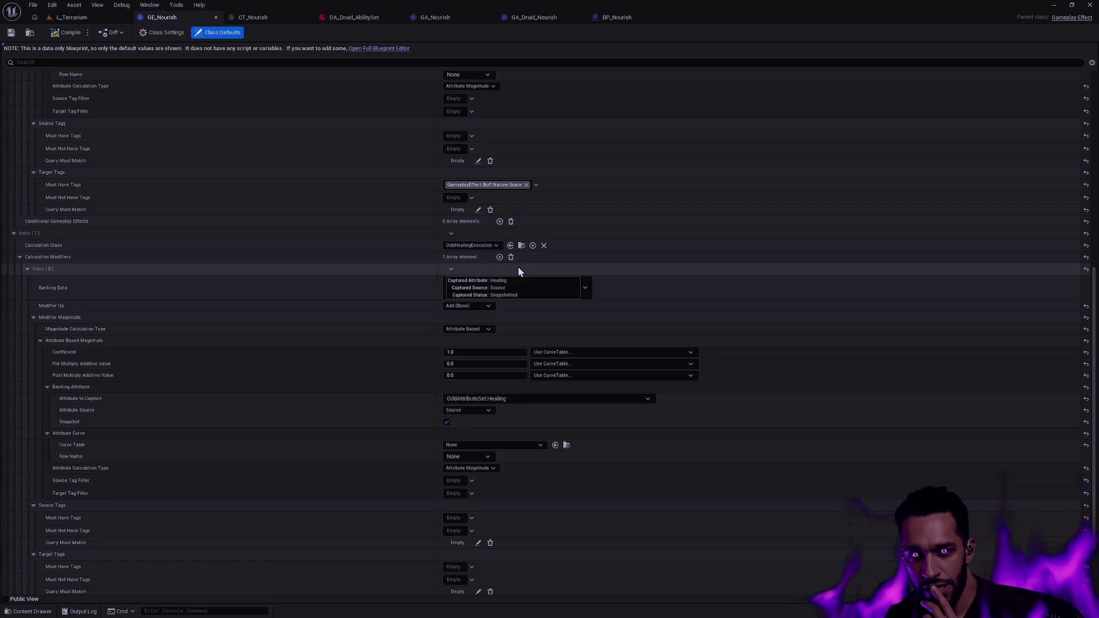
scroll(498, 269, up, 3)
scroll(495, 269, up, 8)
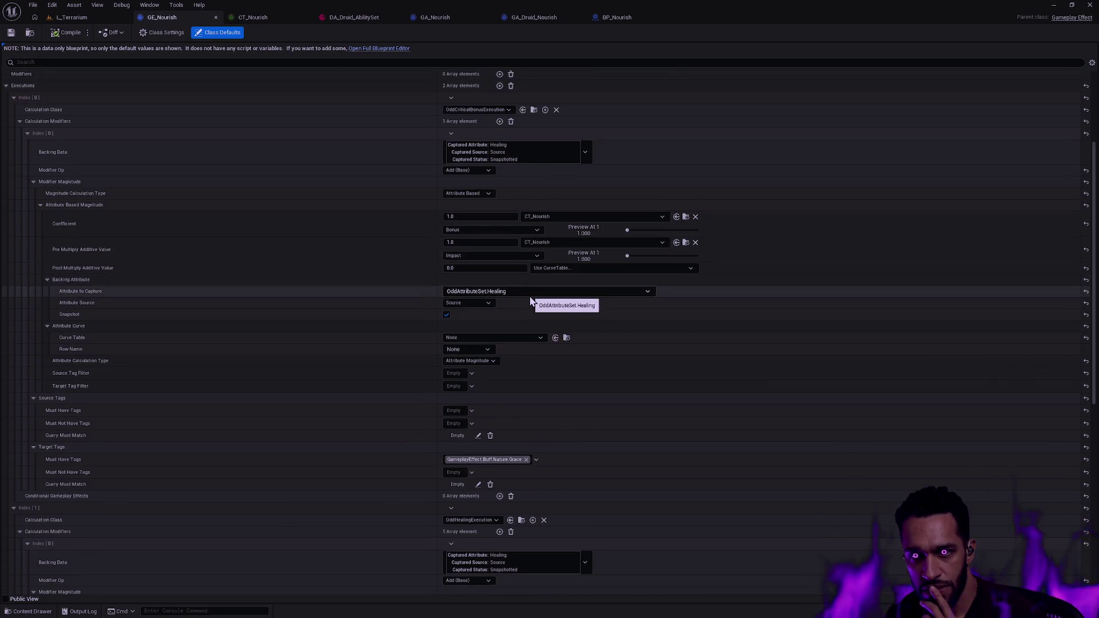
scroll(530, 296, up, 6)
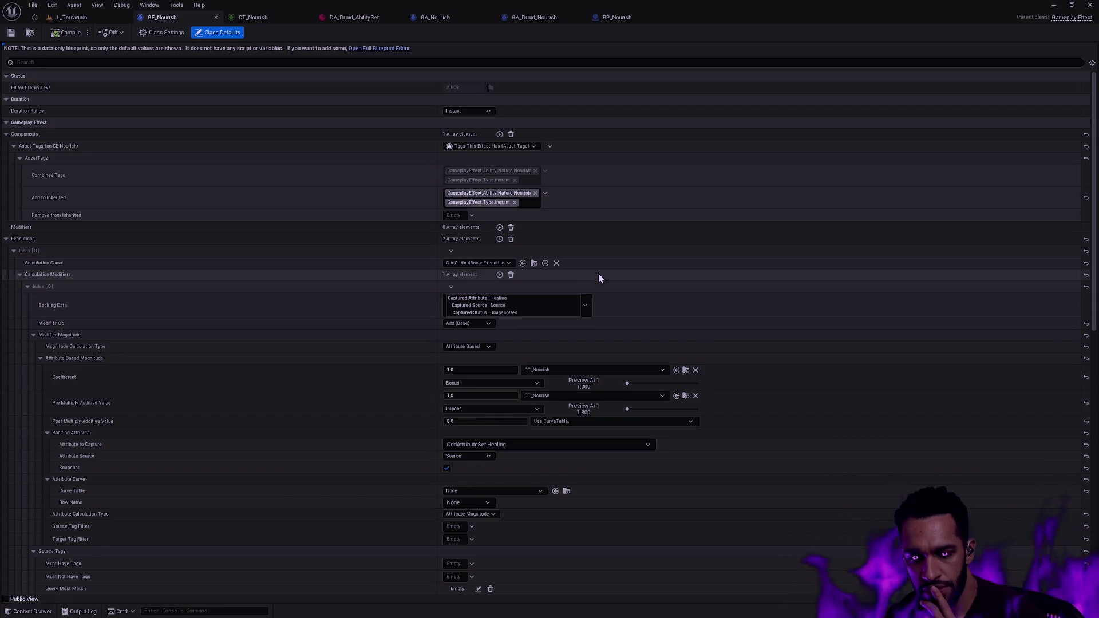
key(alt+Tab)
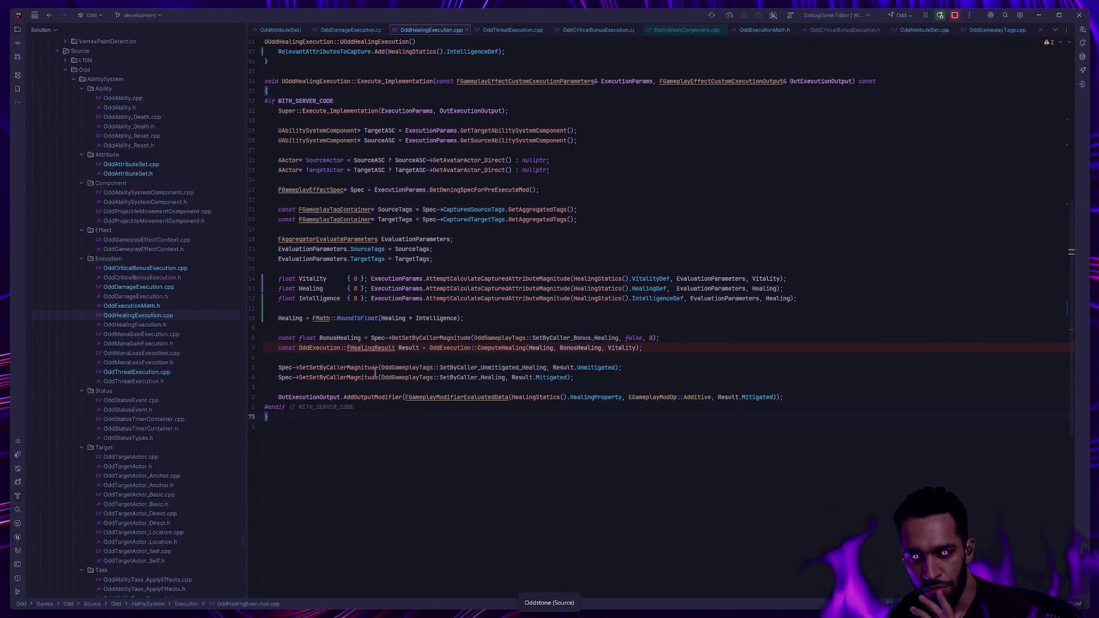
Remove the healing-result breakpoint and close Unreal Editor without saving BP_OddGameMode
click(253, 348)
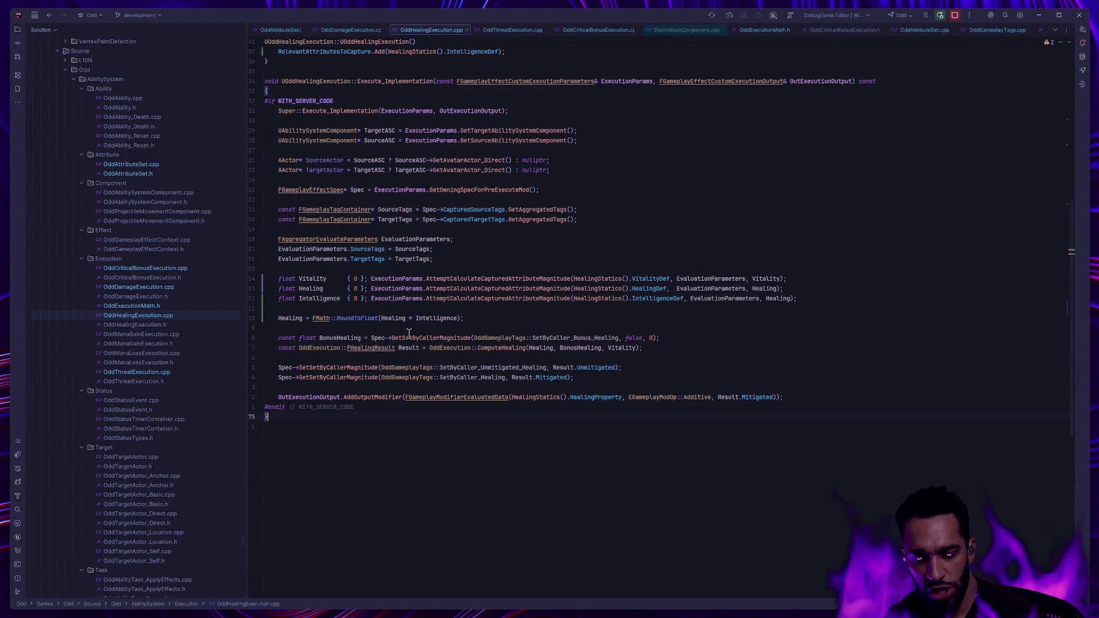
key(alt+Tab)
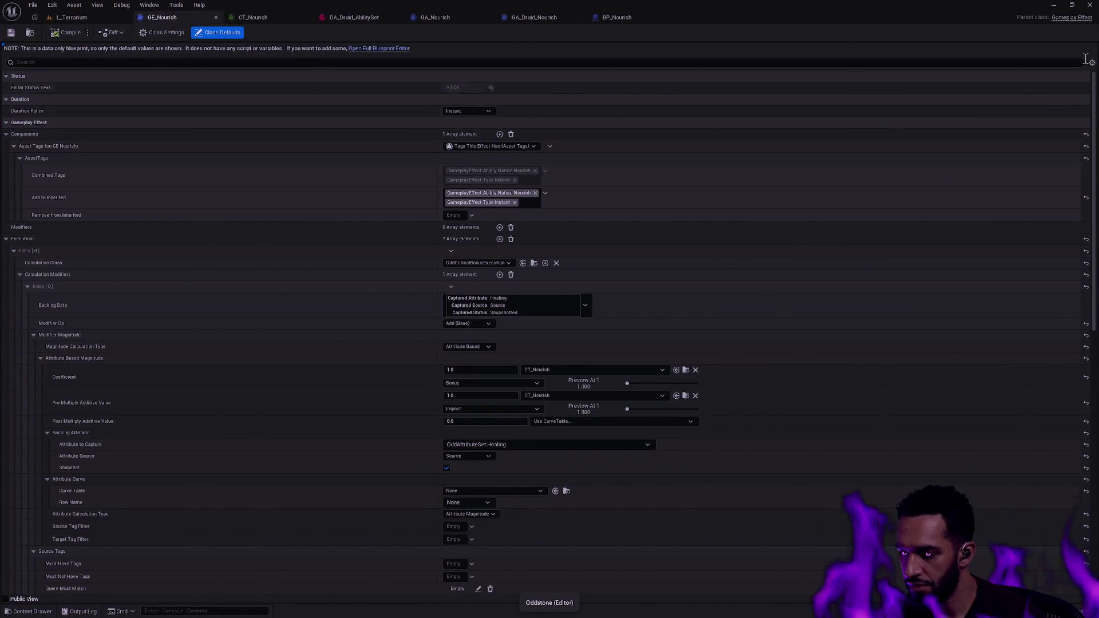
key(ctrl+shift+s)
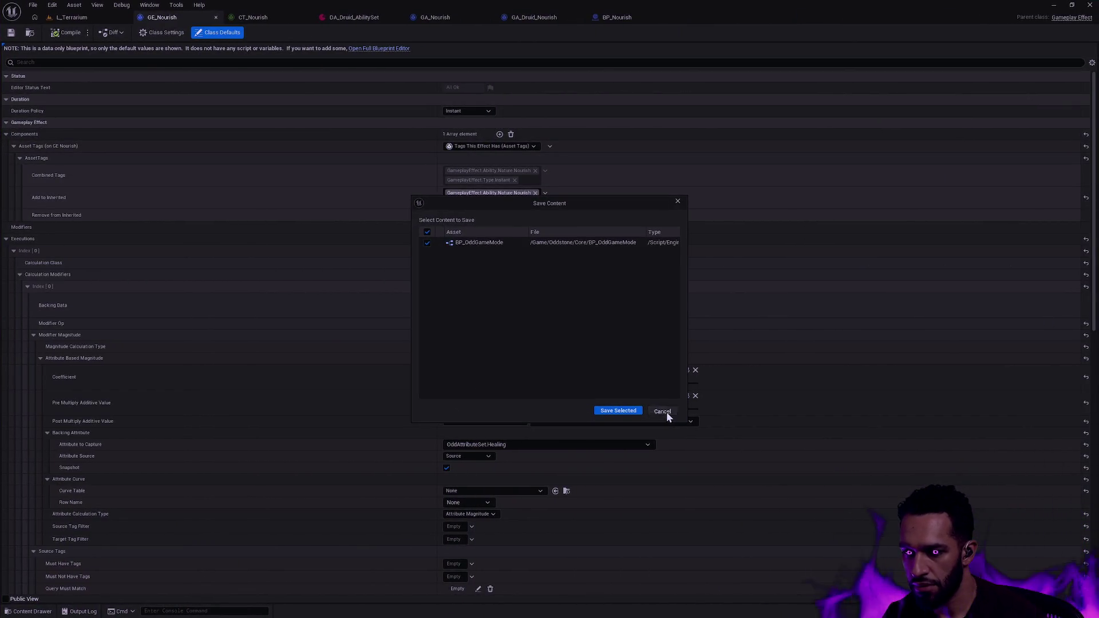
click(662, 411)
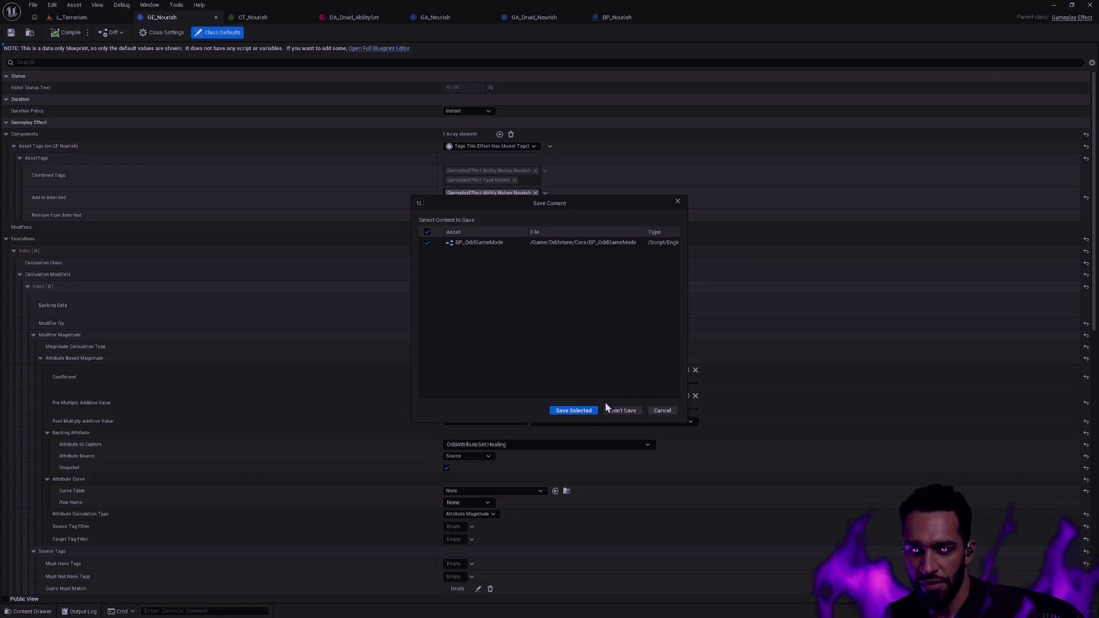
click(608, 408)
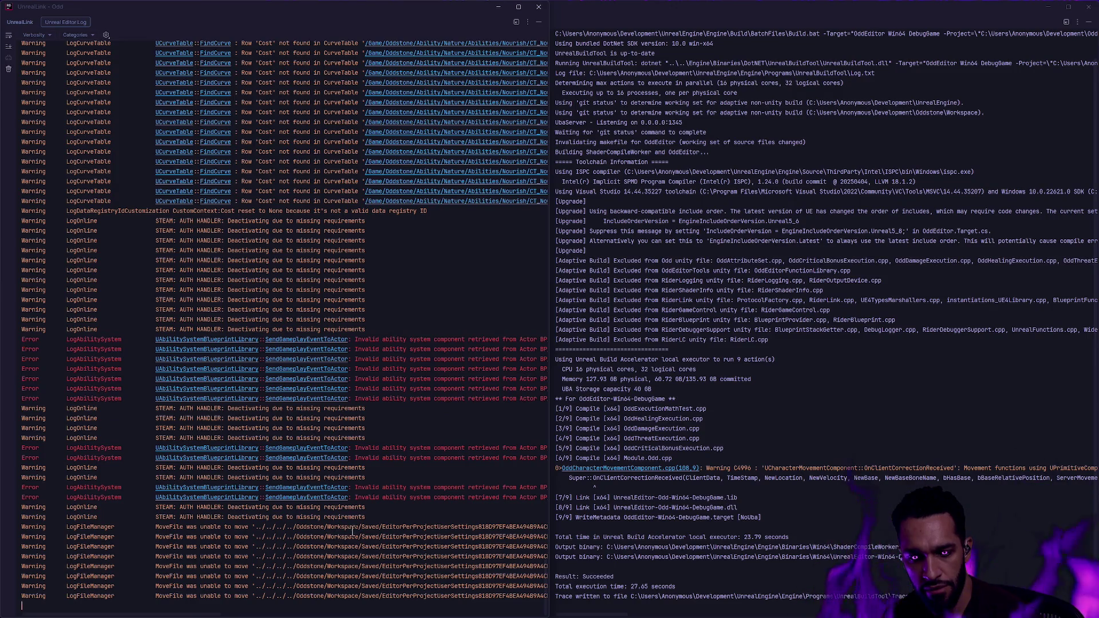
key(Escape)
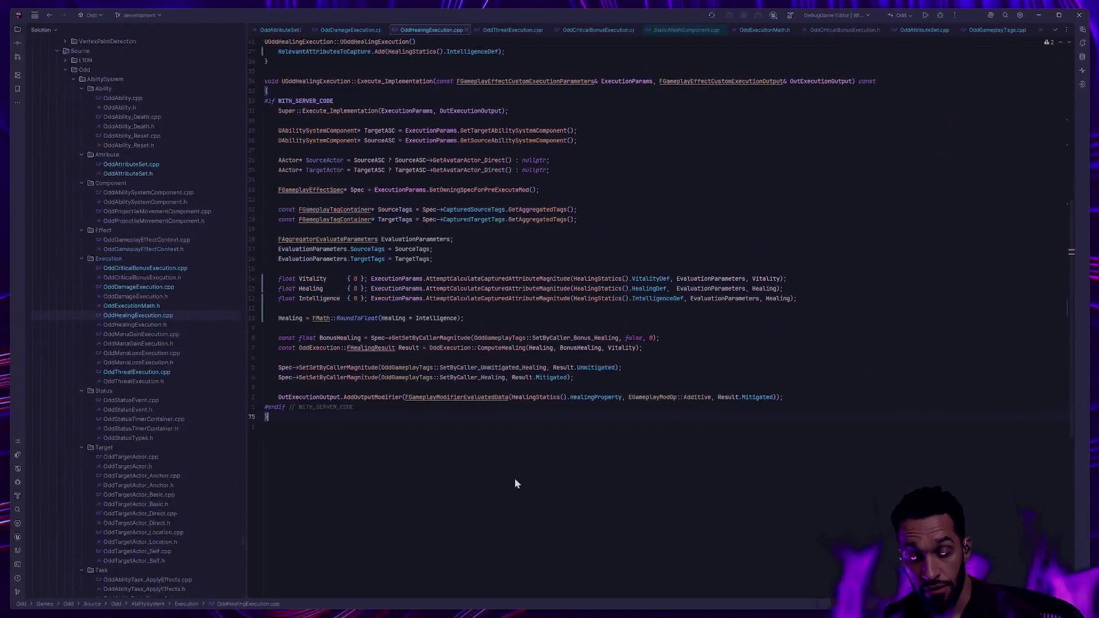
Launch the editor under Rider's debugger and peek at GetTargetAbilitySystemComponent's definition
click(941, 18)
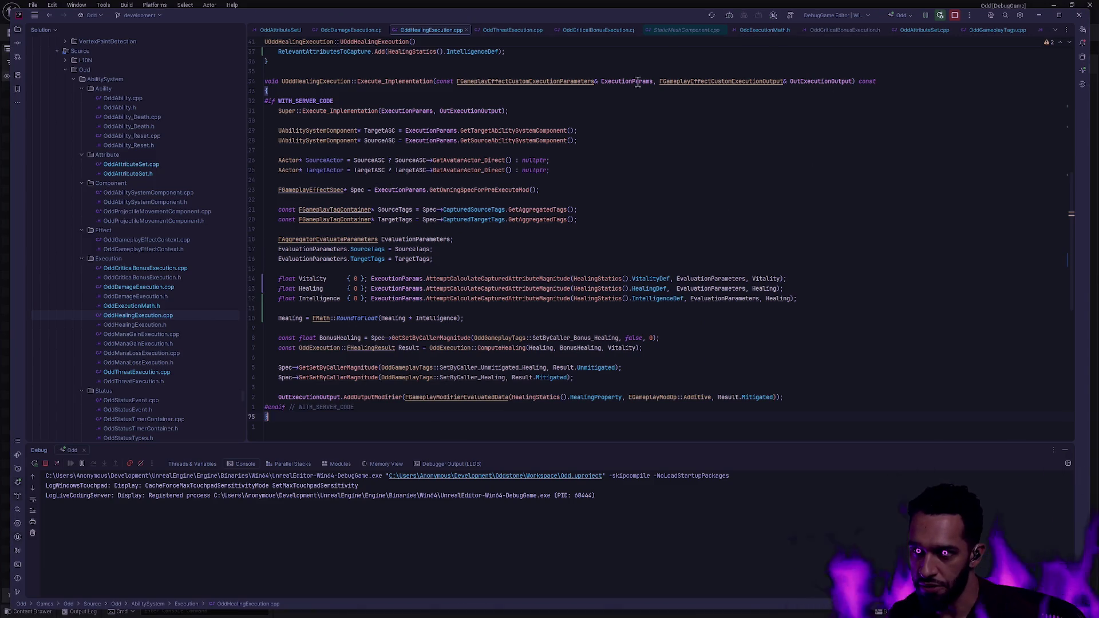
ctrl+click(485, 131)
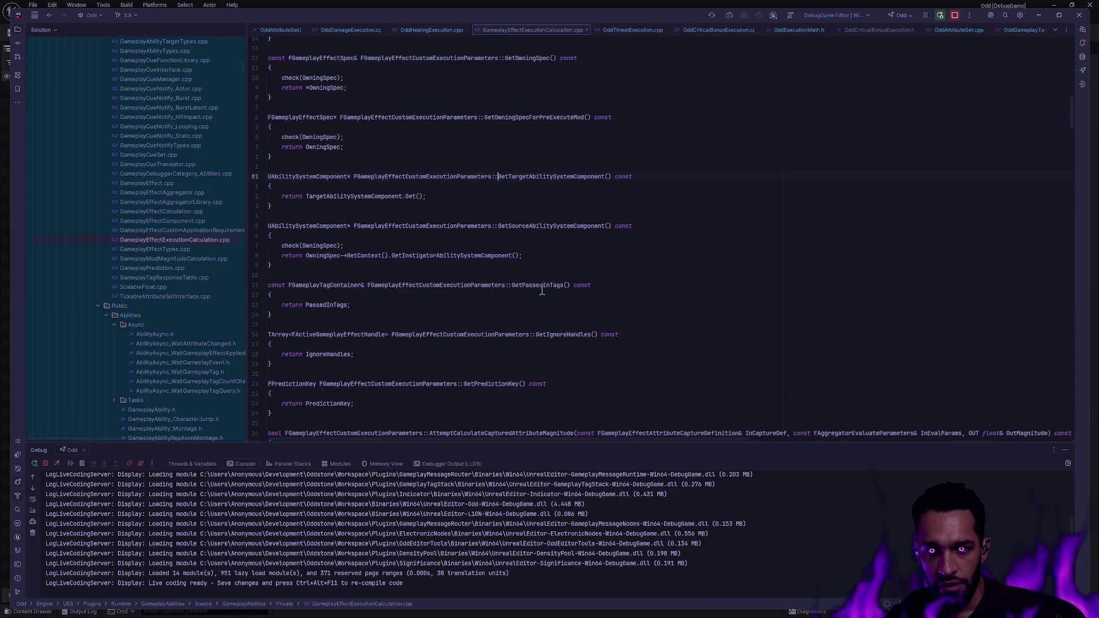
key(ctrl+minus)
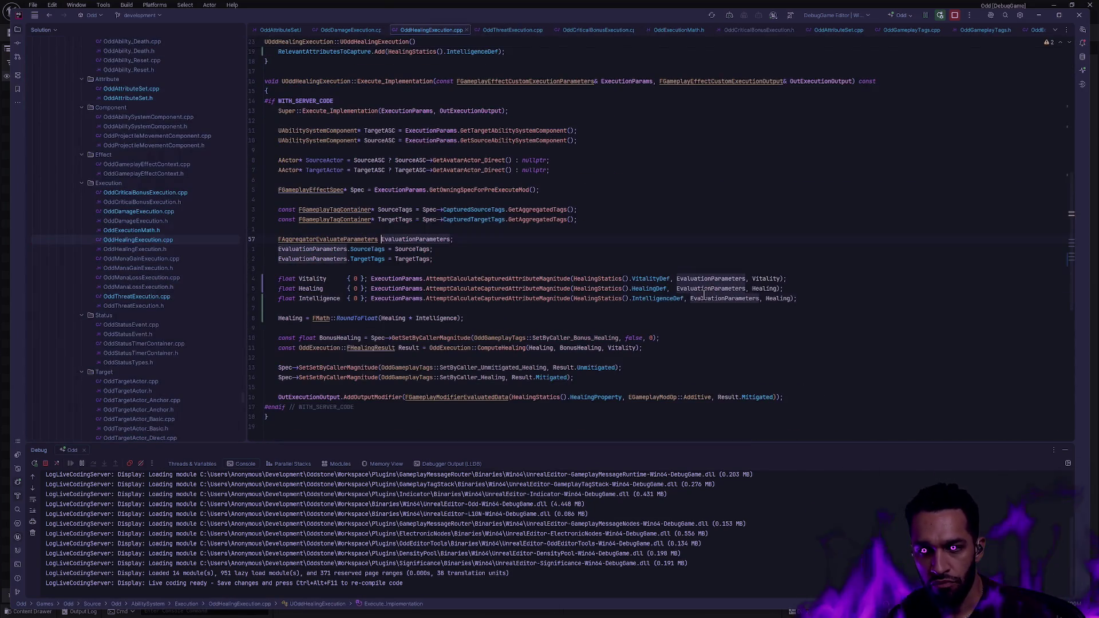
key(alt+Tab)
click(796, 345)
key(super+Tab)
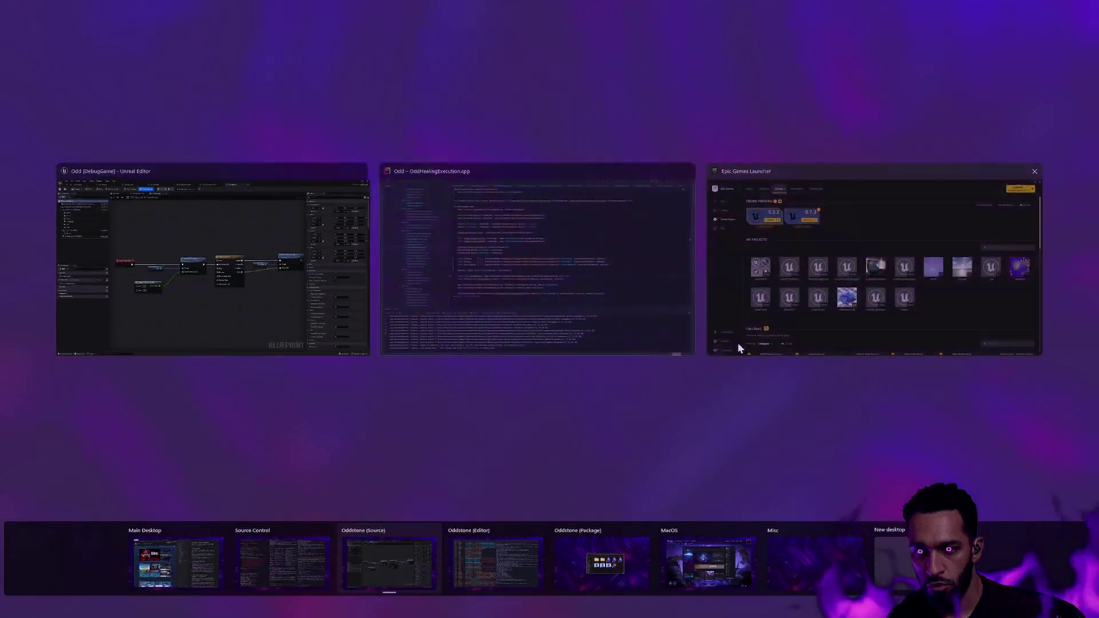
Move to the code desktop and breakpoint the Healing = FMath::RoundToFloat line
drag(531, 435, 518, 579)
click(517, 579)
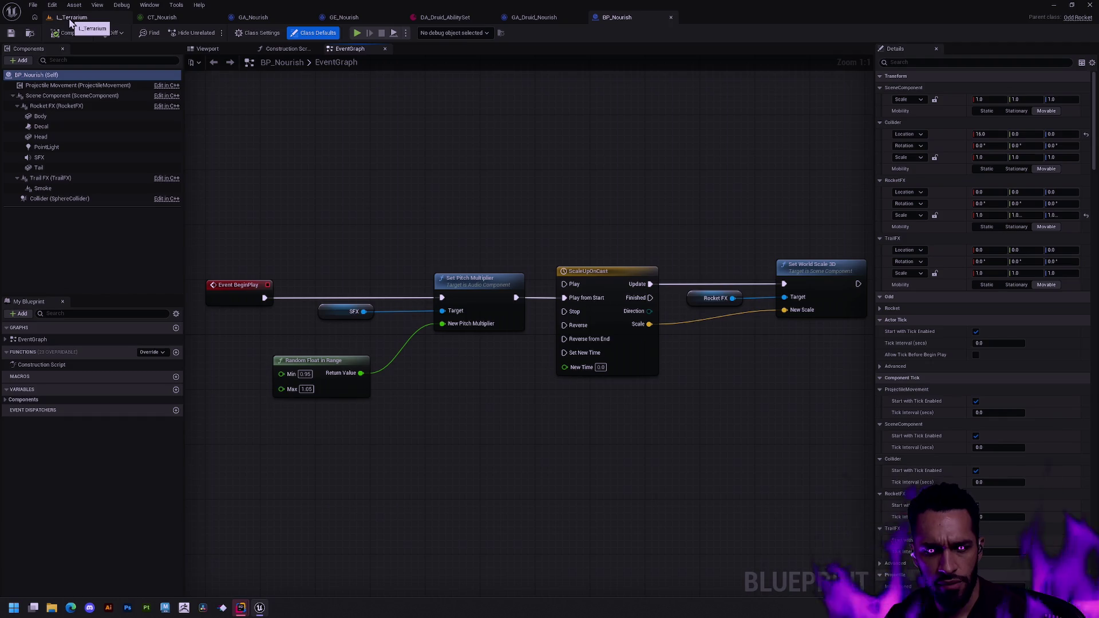
key(ctrl+super+Left)
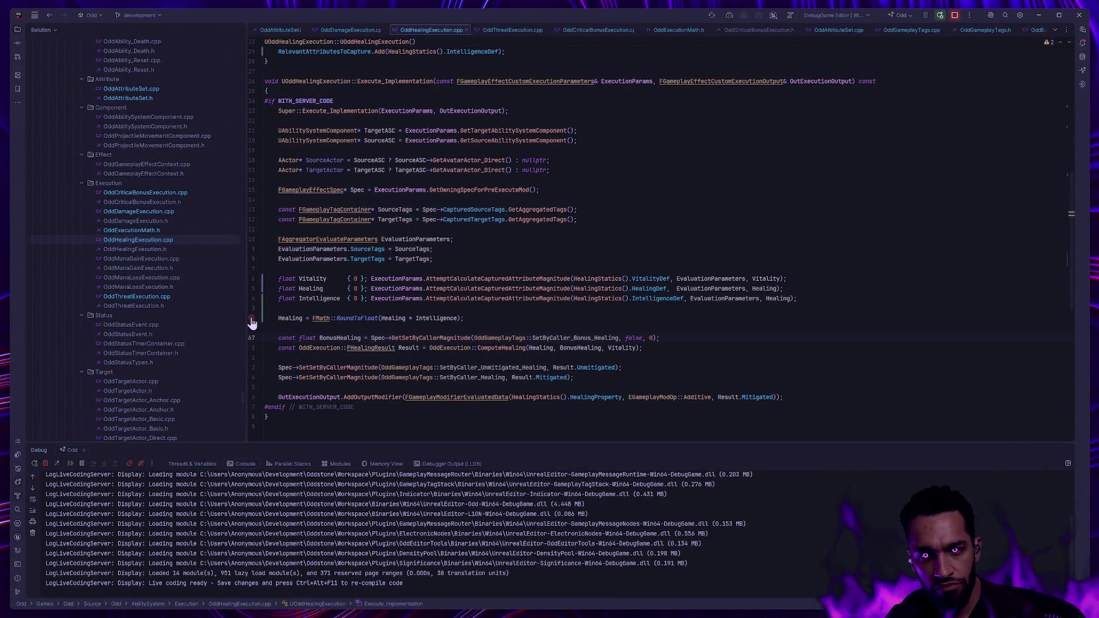
click(252, 319)
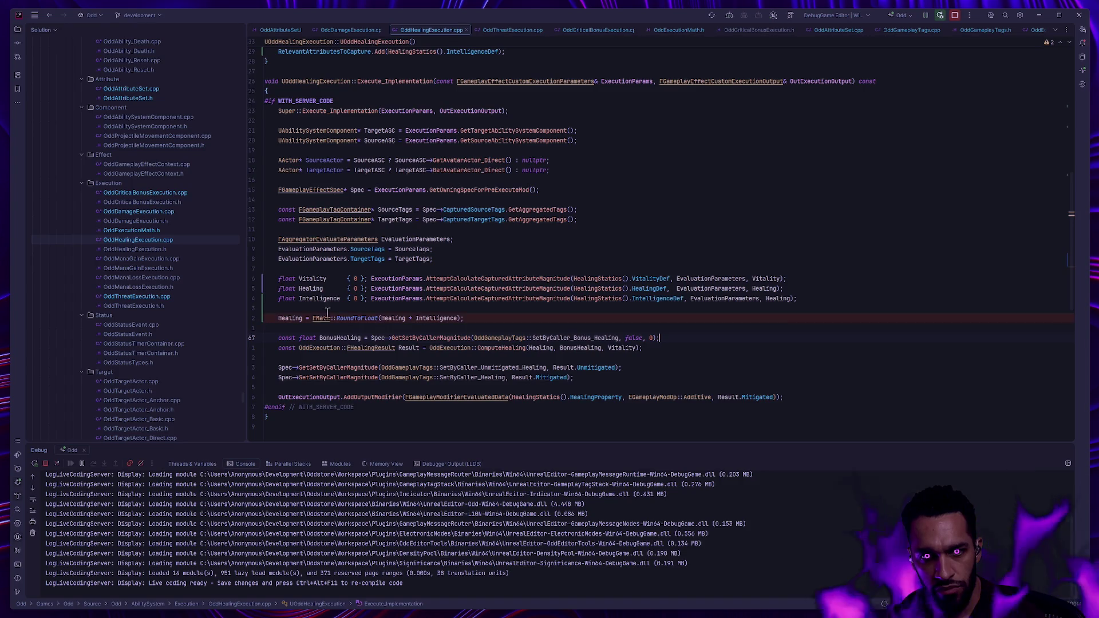
scroll(325, 307, up, 5)
scroll(325, 307, up, 2)
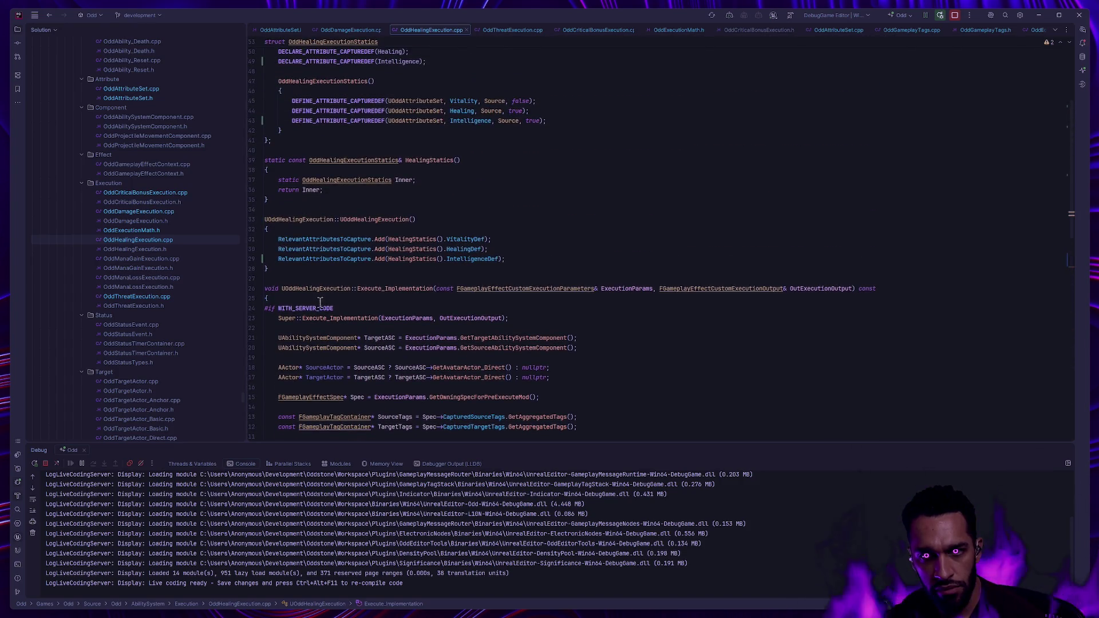
Open L_Terrarium, pick Druid, Play From Here, and cast the heal
key(alt+Tab)
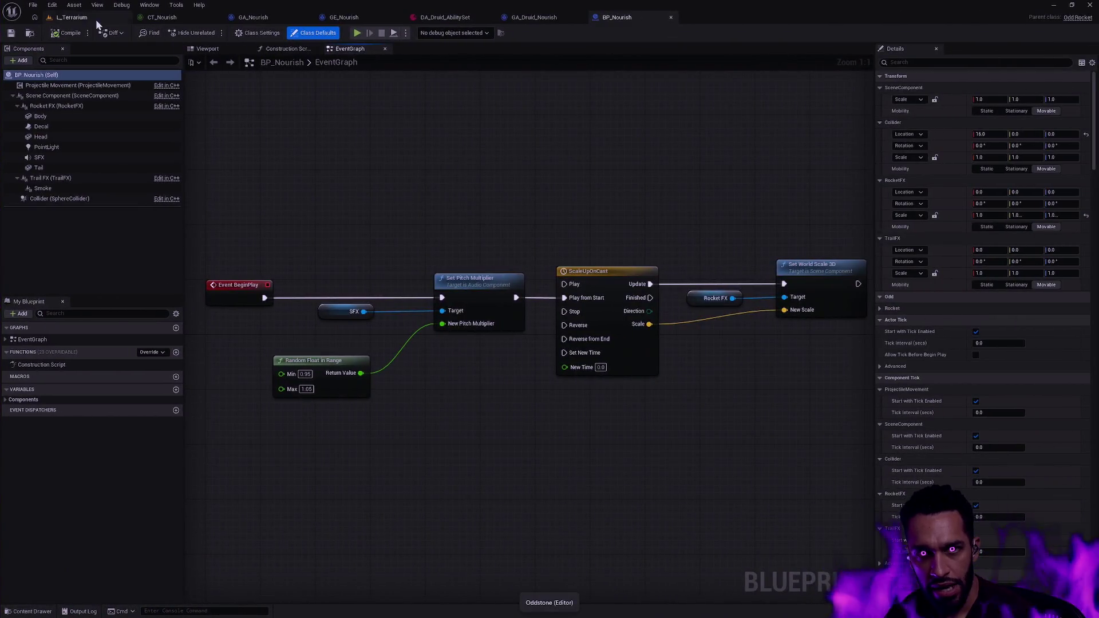
click(107, 23)
click(849, 491)
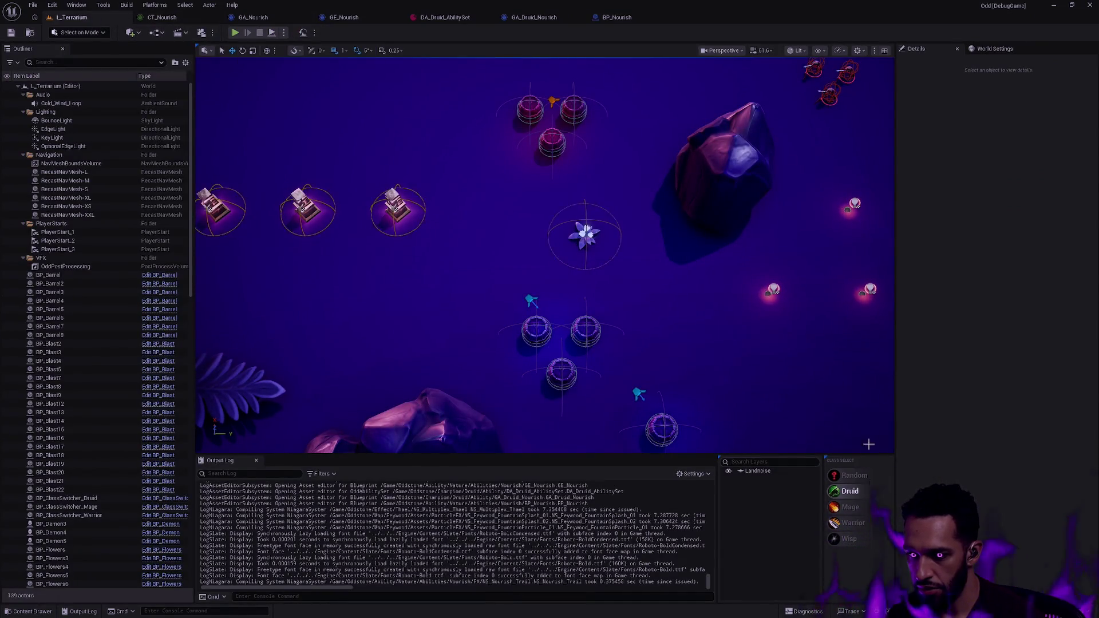
right_click(443, 395)
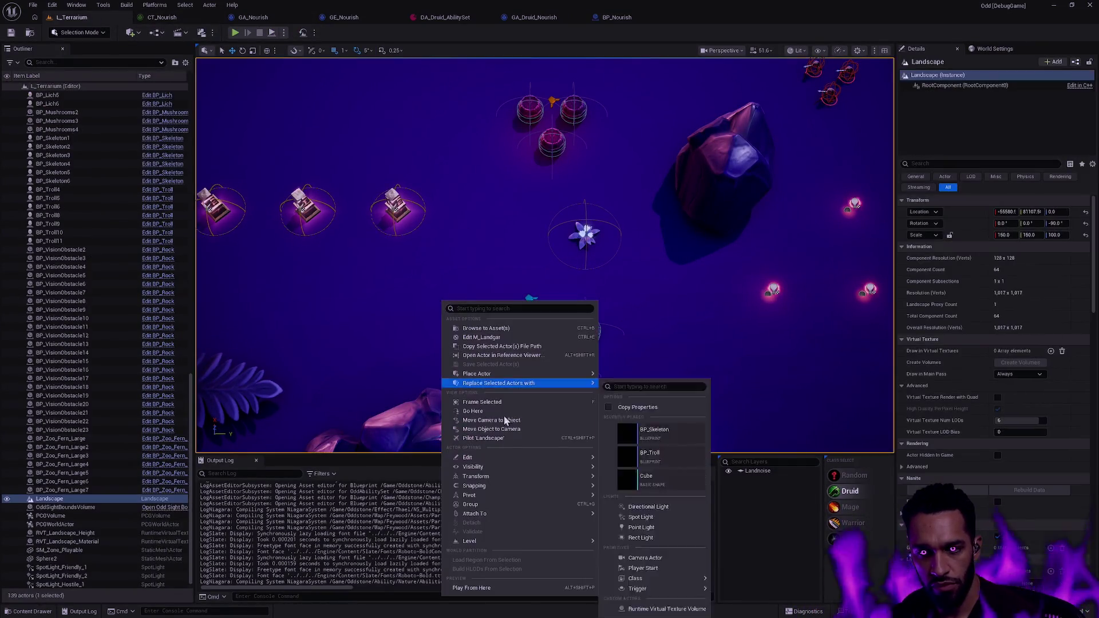
click(520, 591)
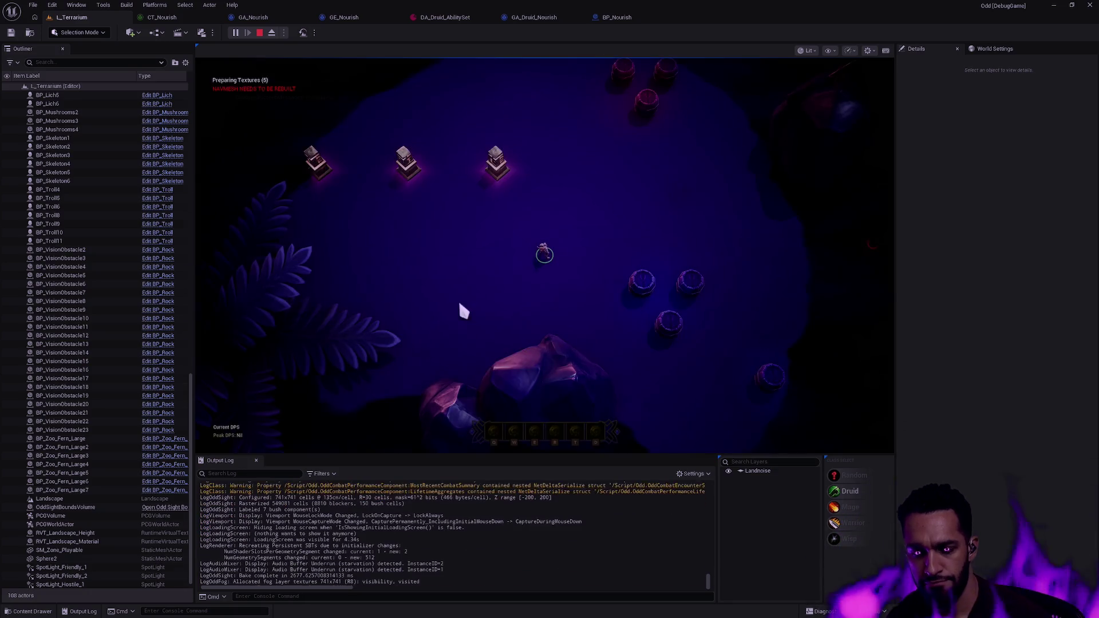
key(w)
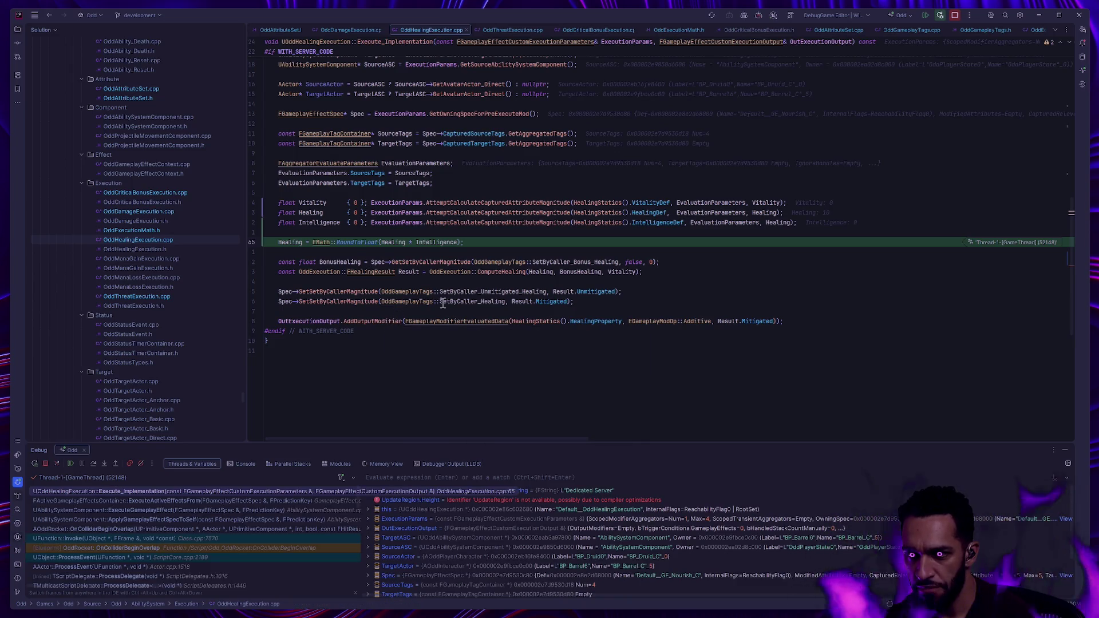
Inspect the captured Vitality, Healing and Intelligence values, resume, cast again and resume
mouse_move(443, 303)
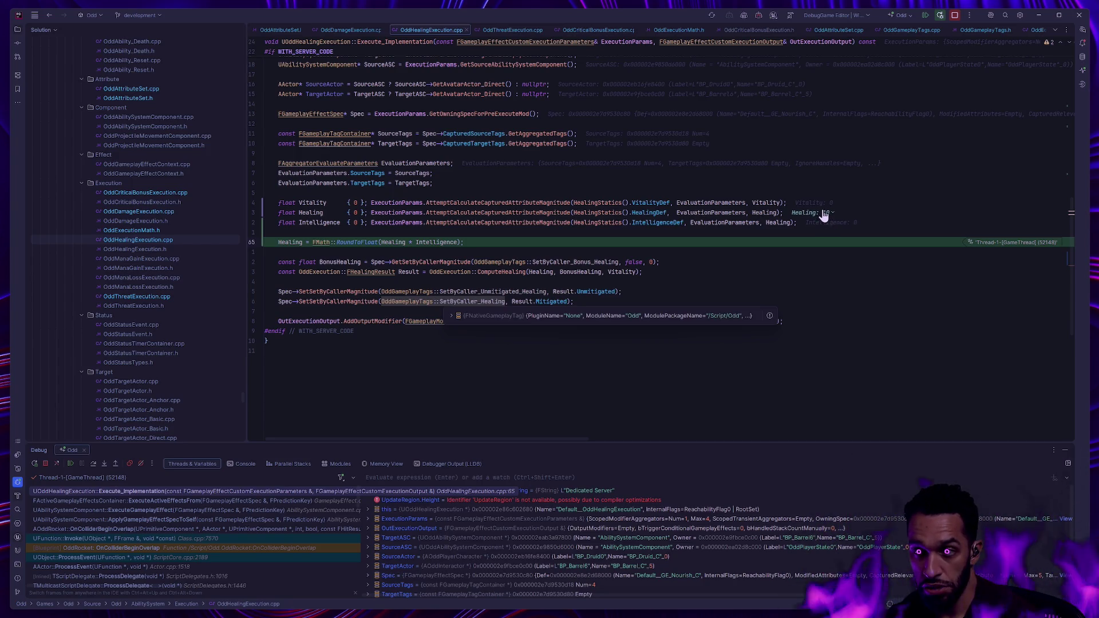
key(F5)
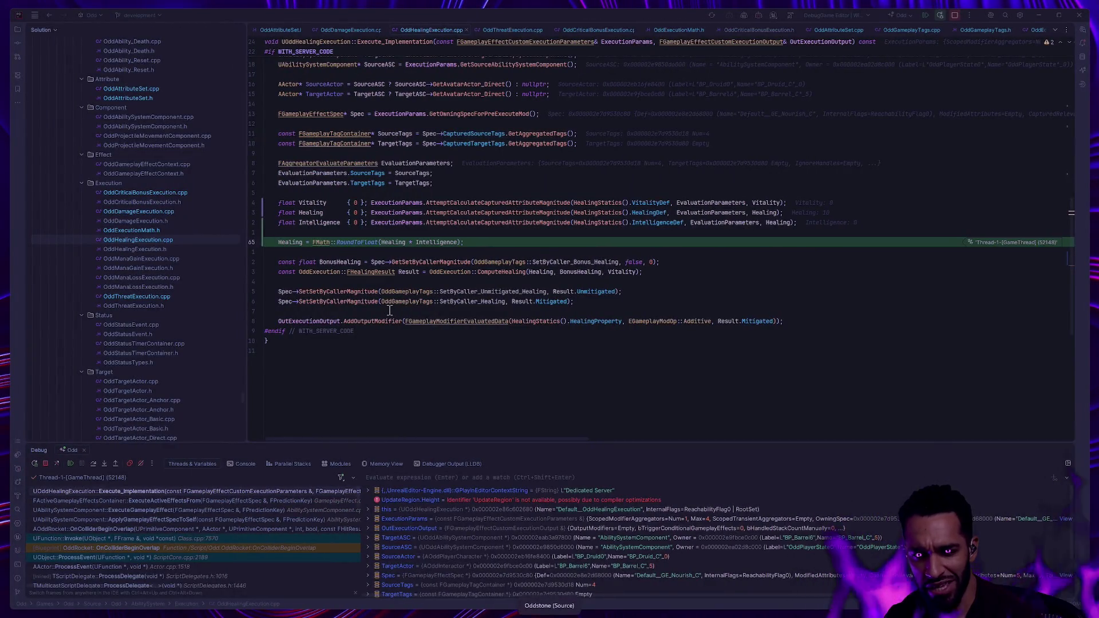
click(68, 464)
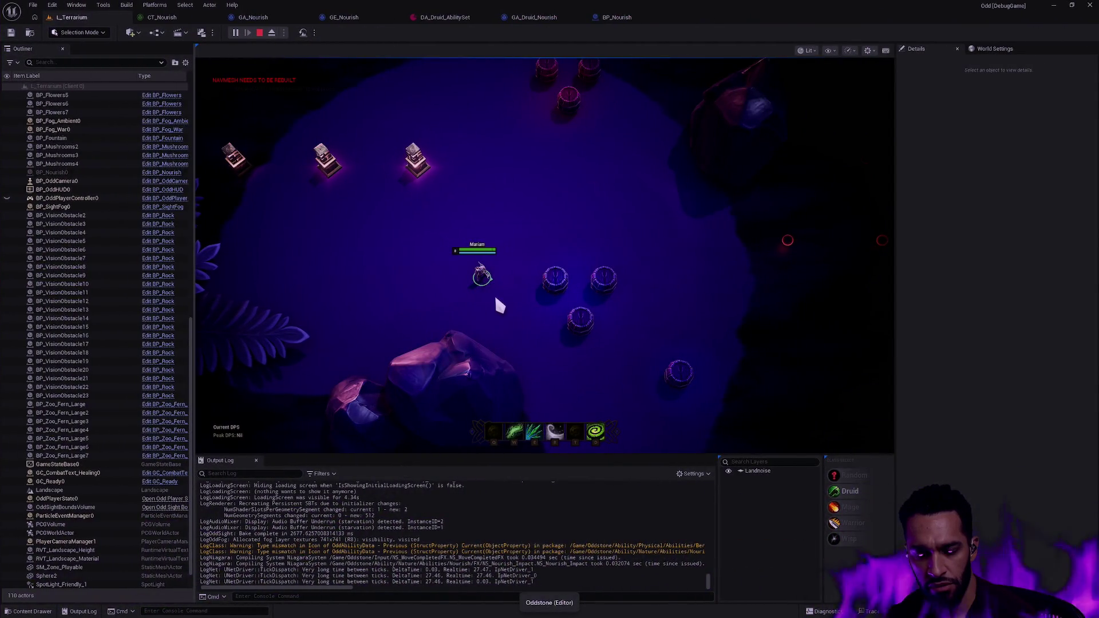
click(558, 279)
click(255, 250)
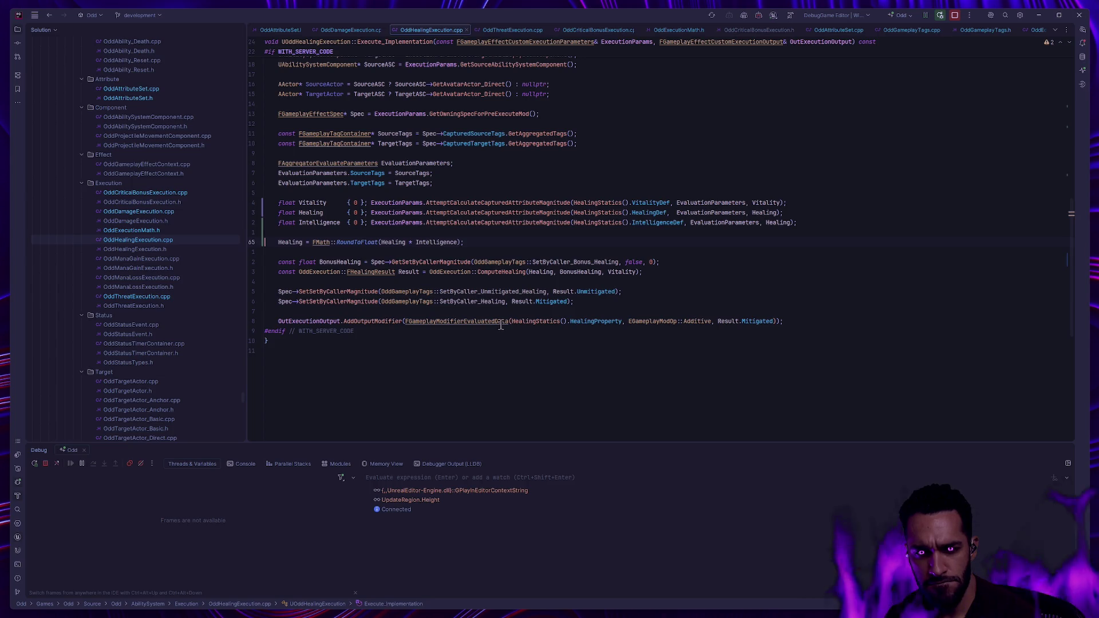
mouse_move(502, 324)
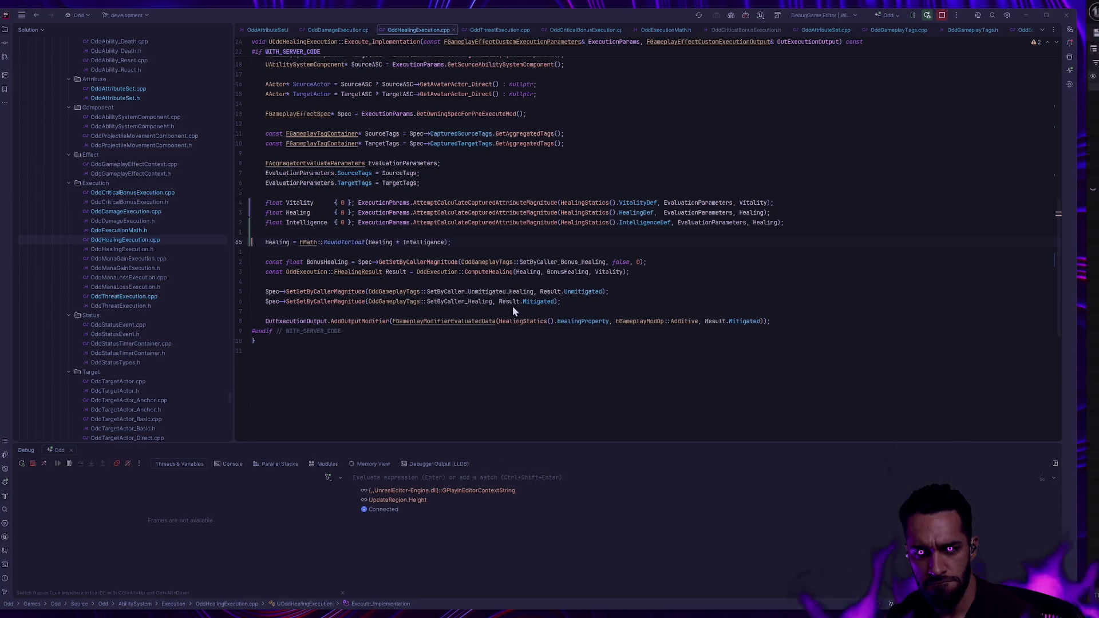
key(alt+Tab)
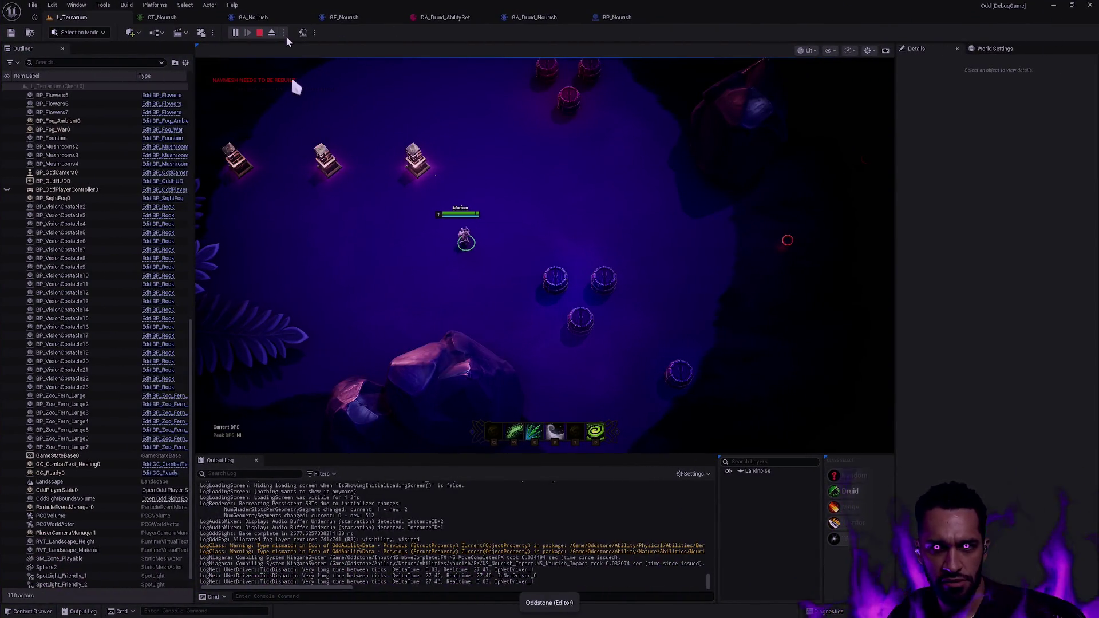
Stop the current session and start a three-client multiplayer Play In Editor
key(Escape)
click(283, 32)
click(355, 196)
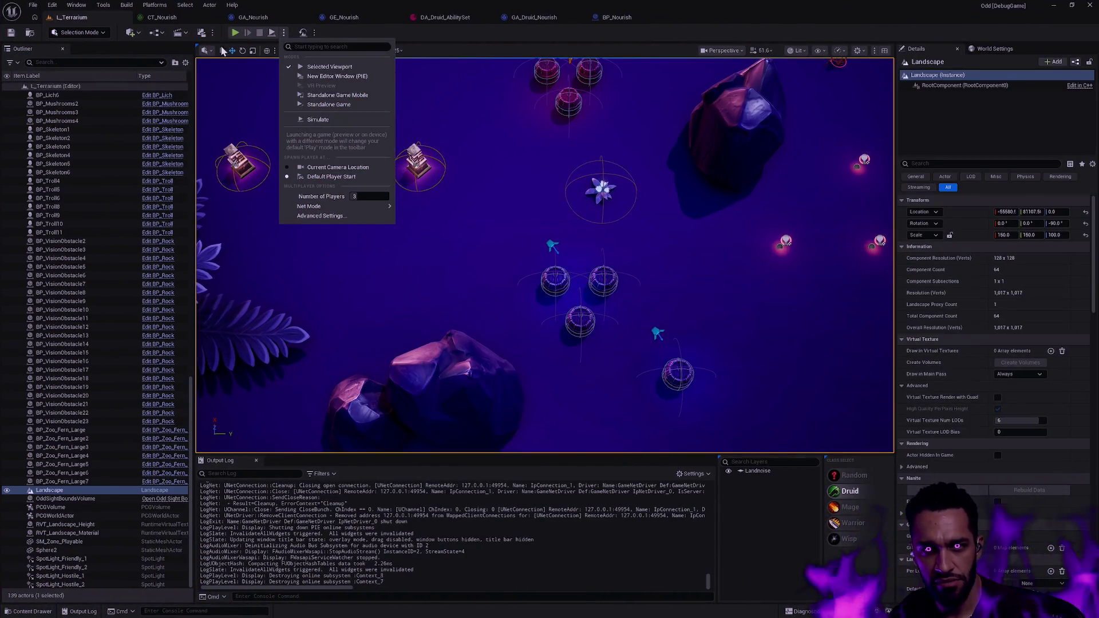
click(421, 186)
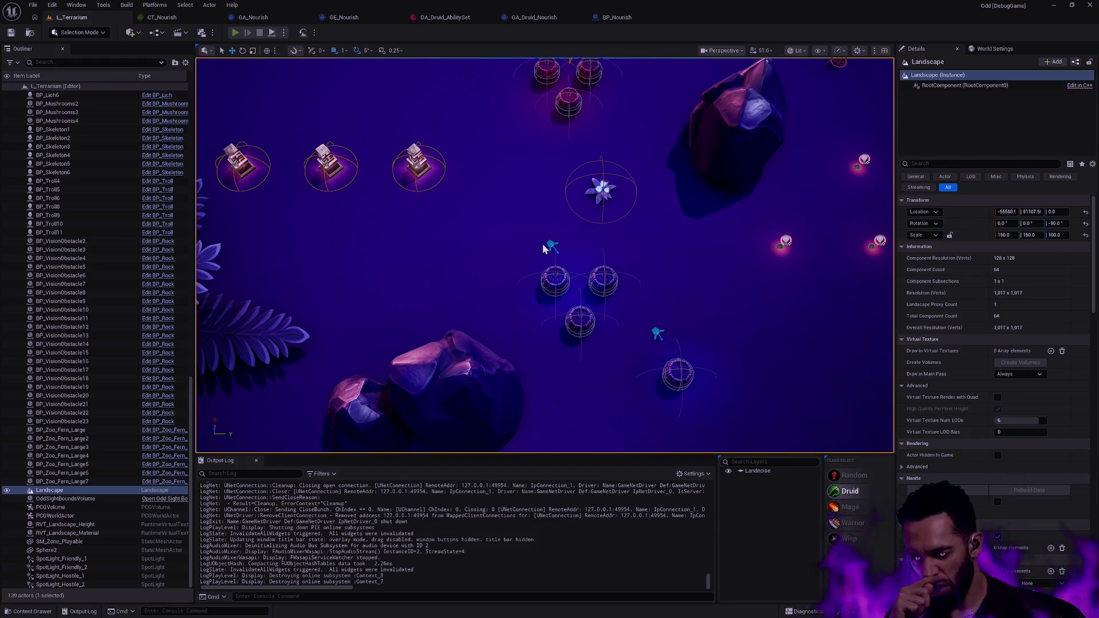
key(alt+p)
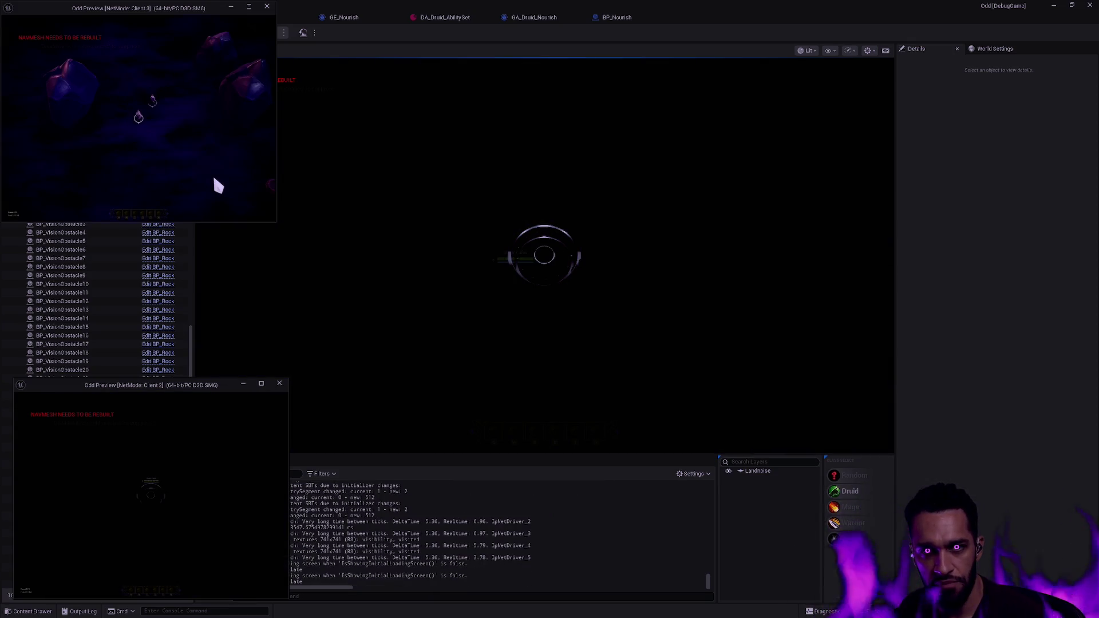
Move the Druid in the main game view beside the allied party
click(611, 328)
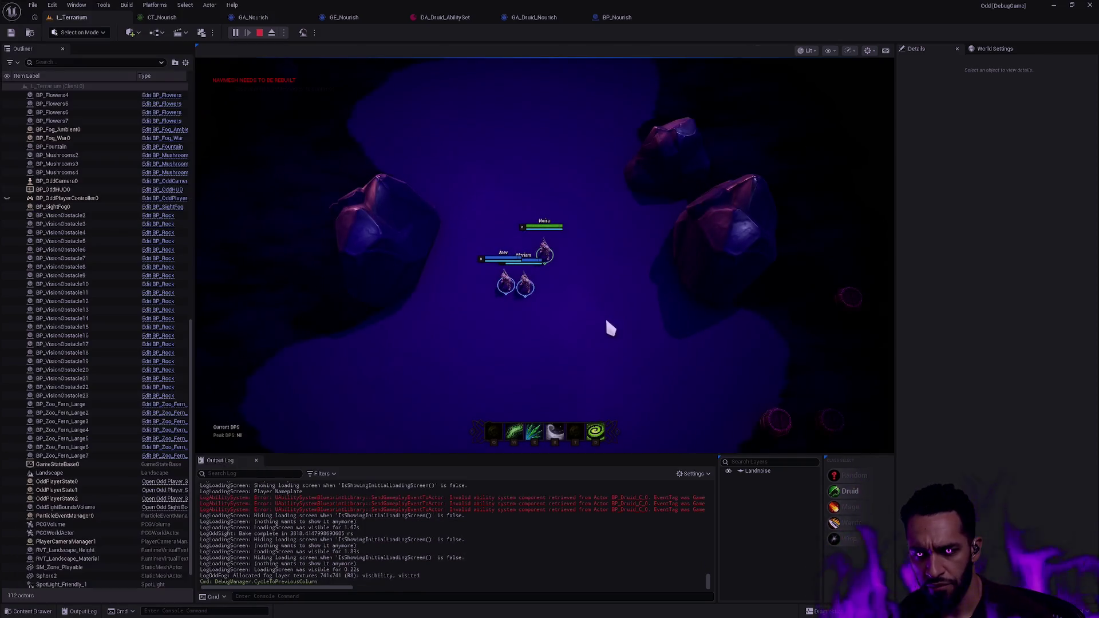
right_click(492, 235)
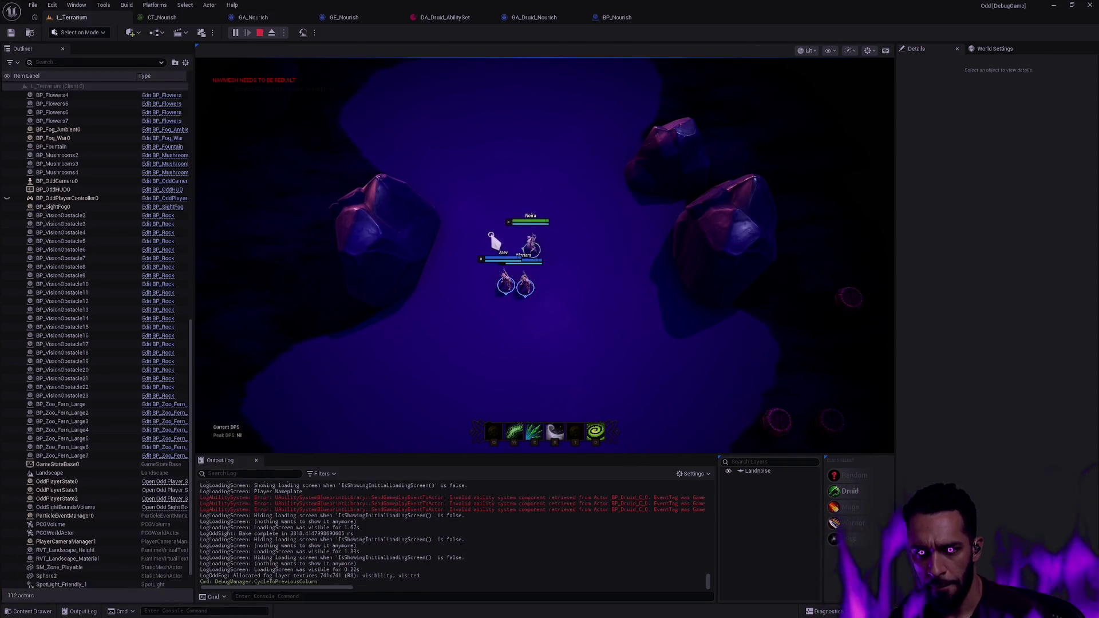
right_click(496, 269)
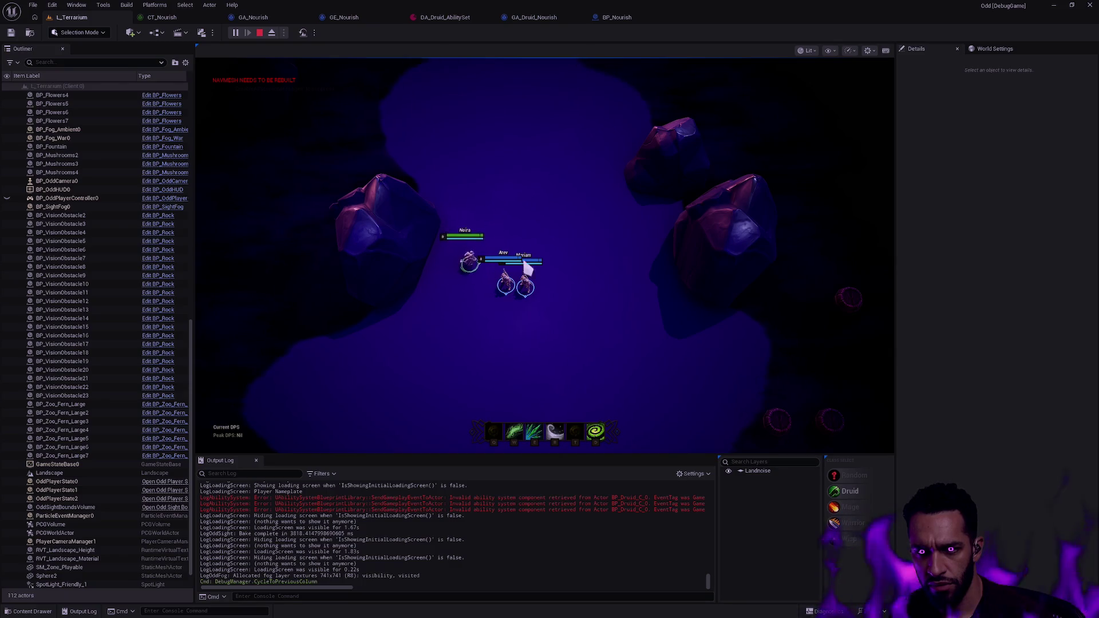
right_click(523, 300)
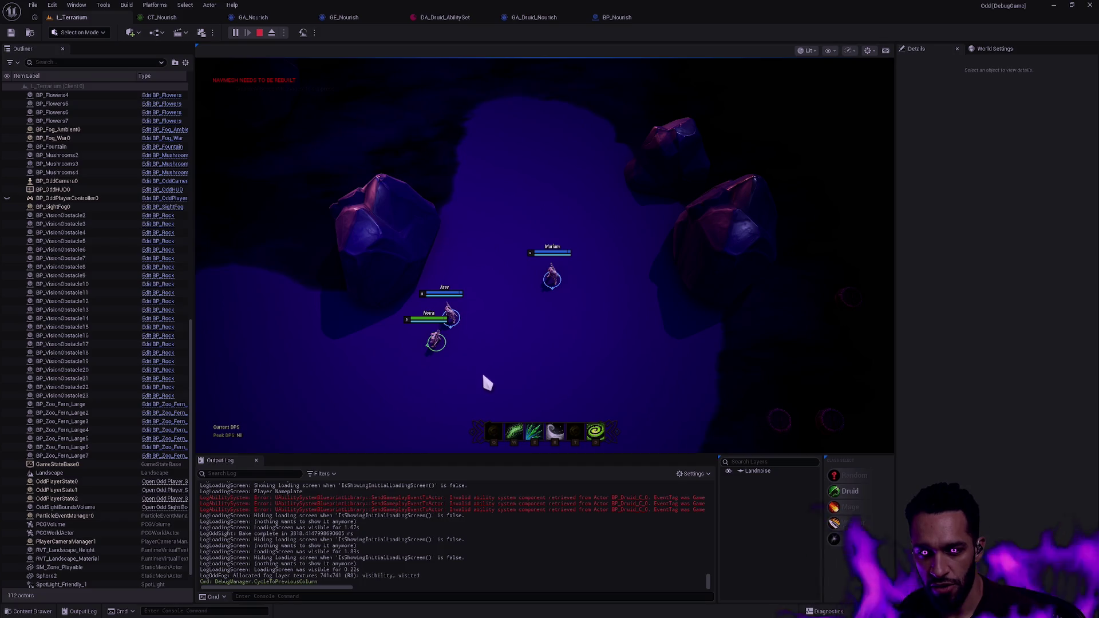
Switch to the Client 2 window and walk its character left
key(alt+Tab)
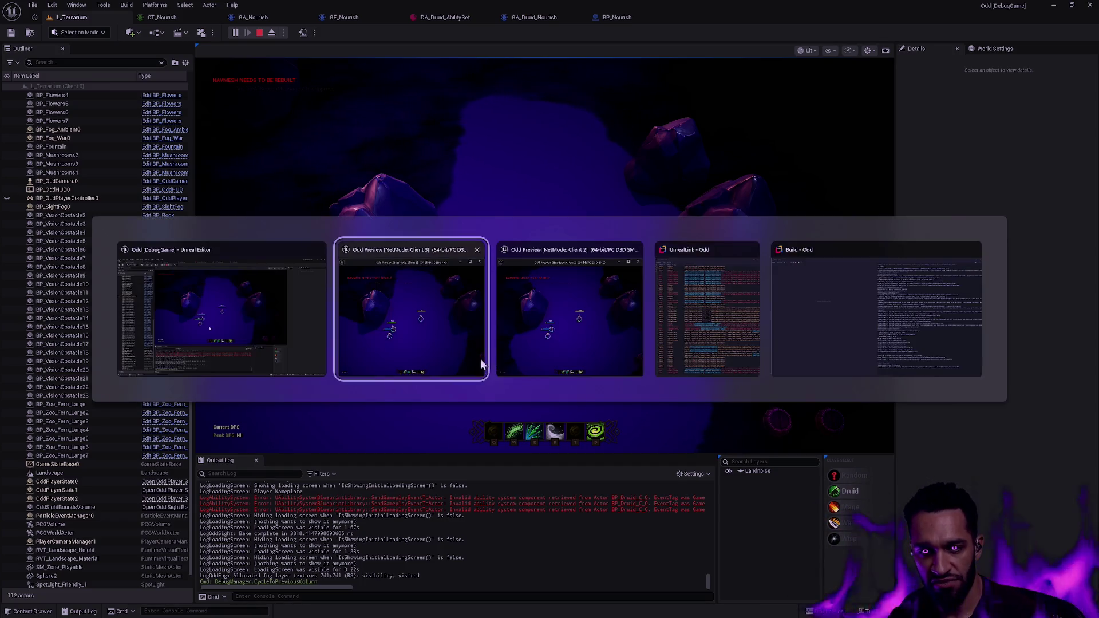
key(alt+Tab)
click(545, 326)
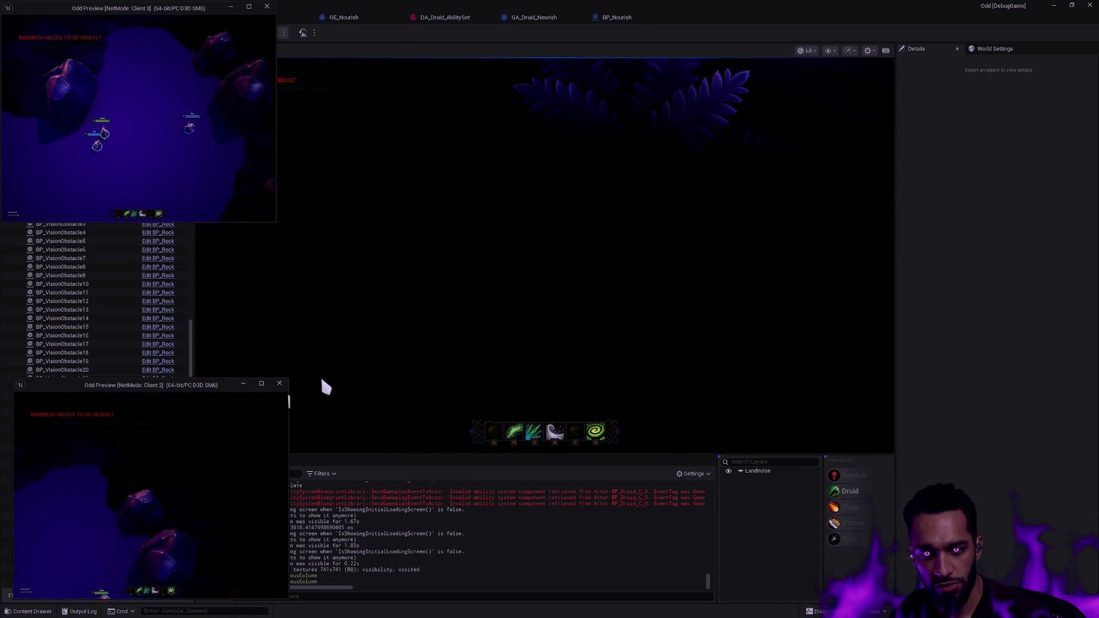
click(411, 323)
key(alt+Tab)
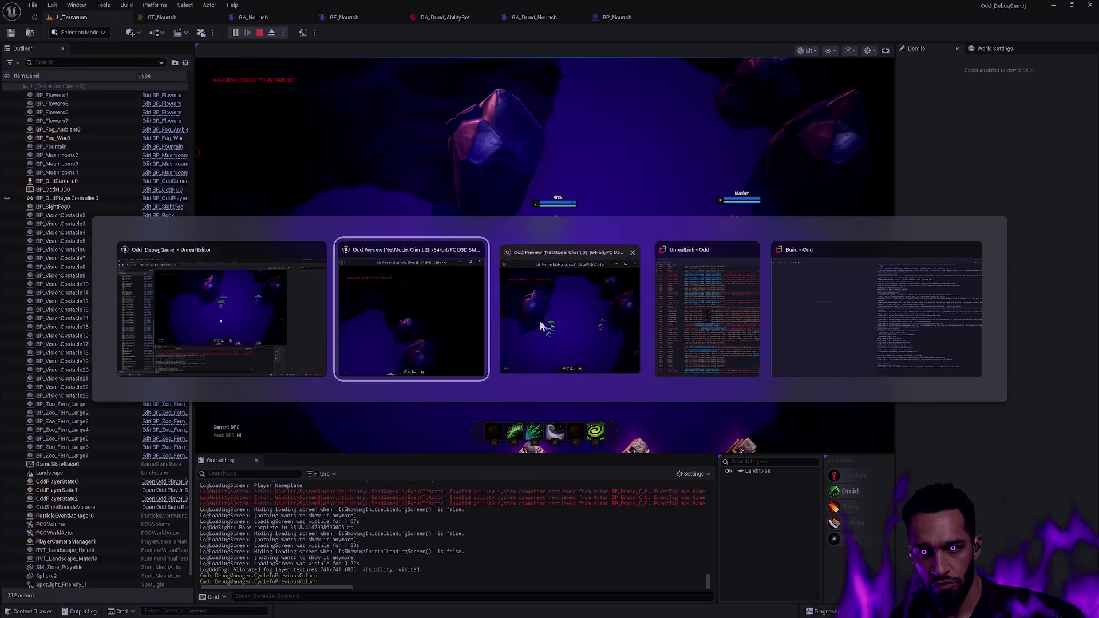
key(alt+Tab)
click(575, 331)
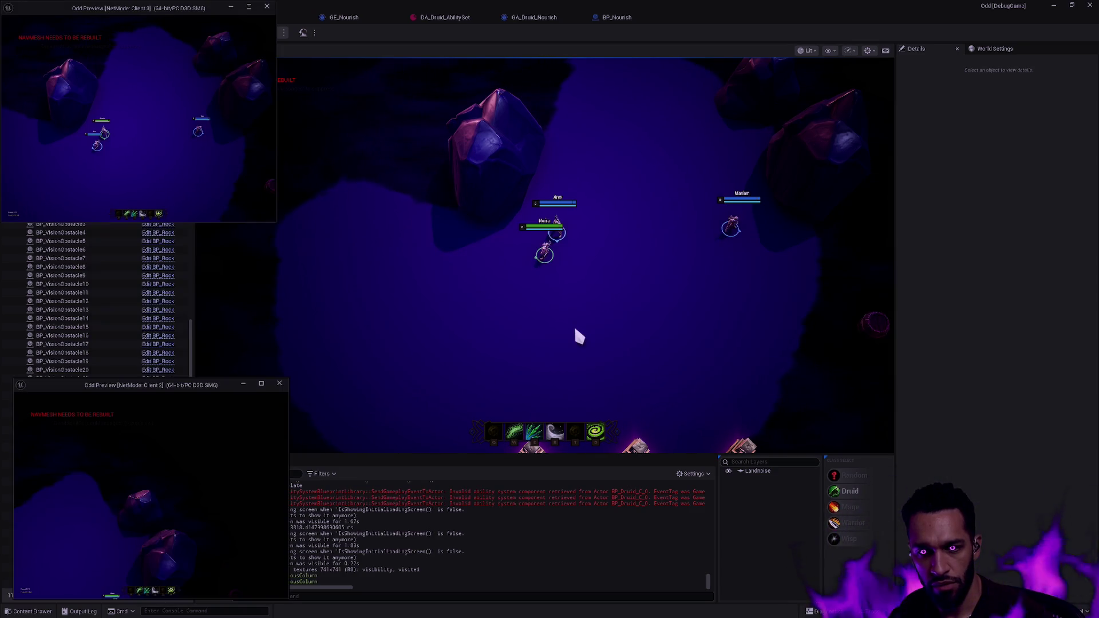
click(221, 465)
right_click(92, 511)
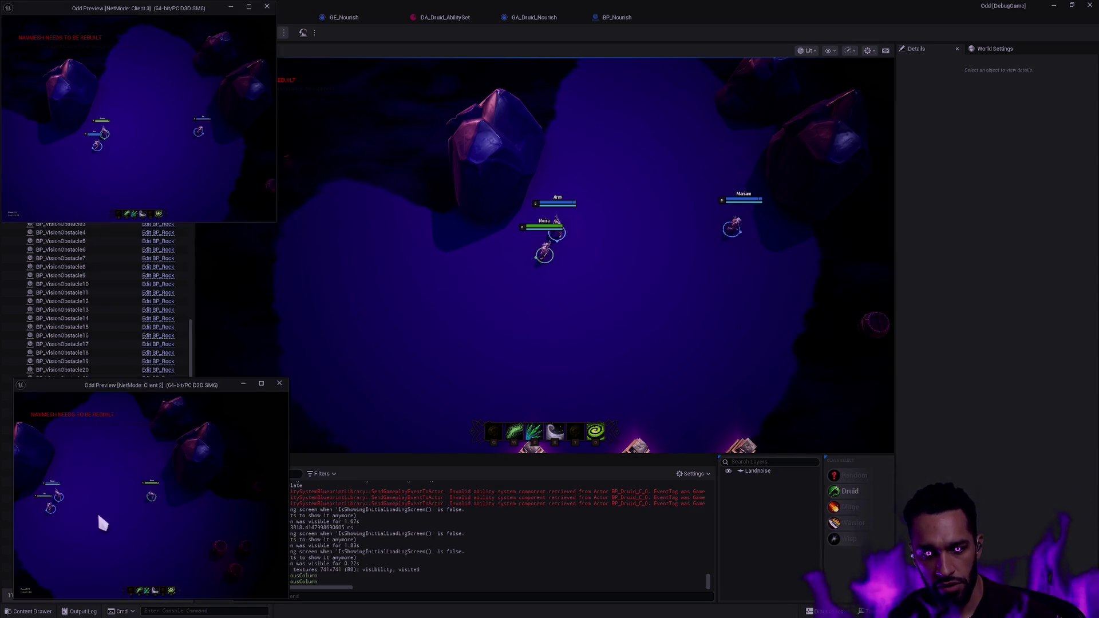
right_click(150, 506)
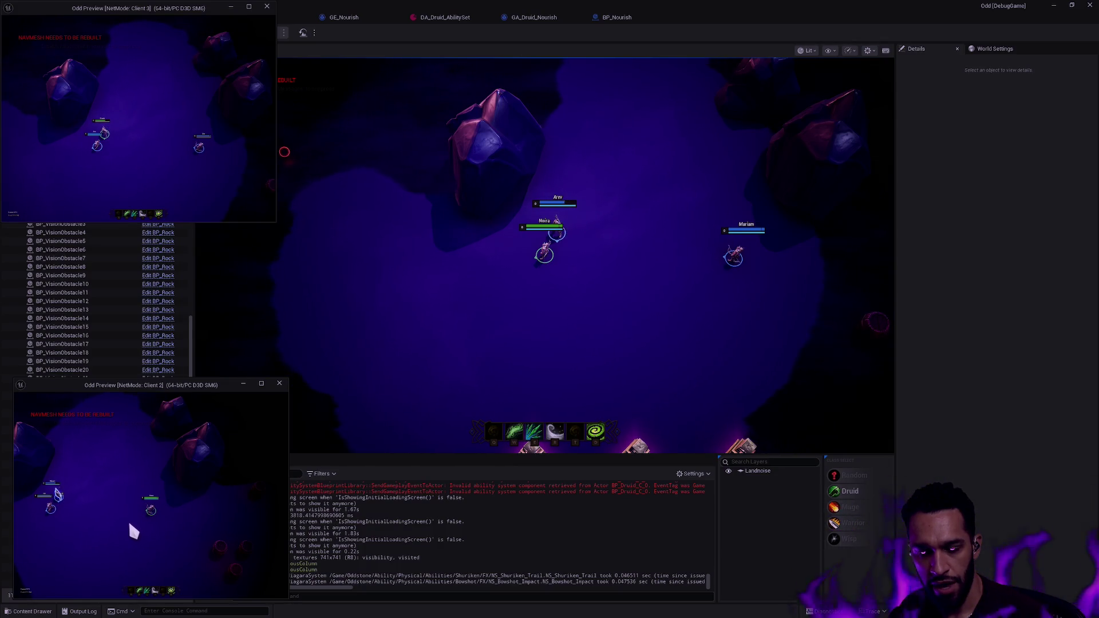
right_click(107, 520)
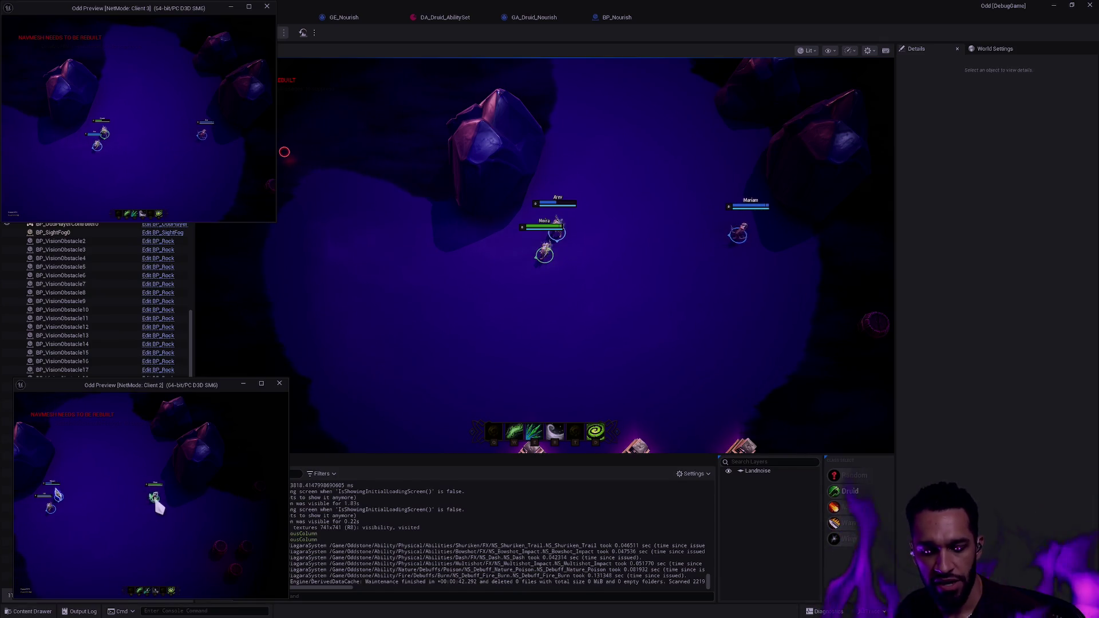
Cast Nourish on the ally from the Druid, then stop the play session
click(721, 352)
right_click(569, 325)
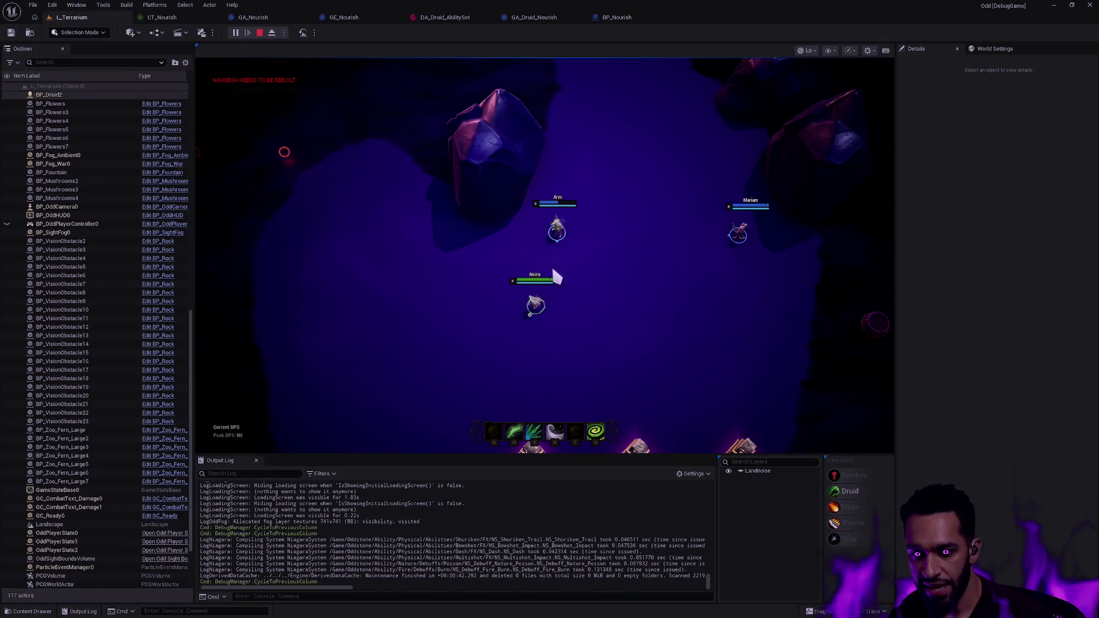
key(w)
right_click(454, 301)
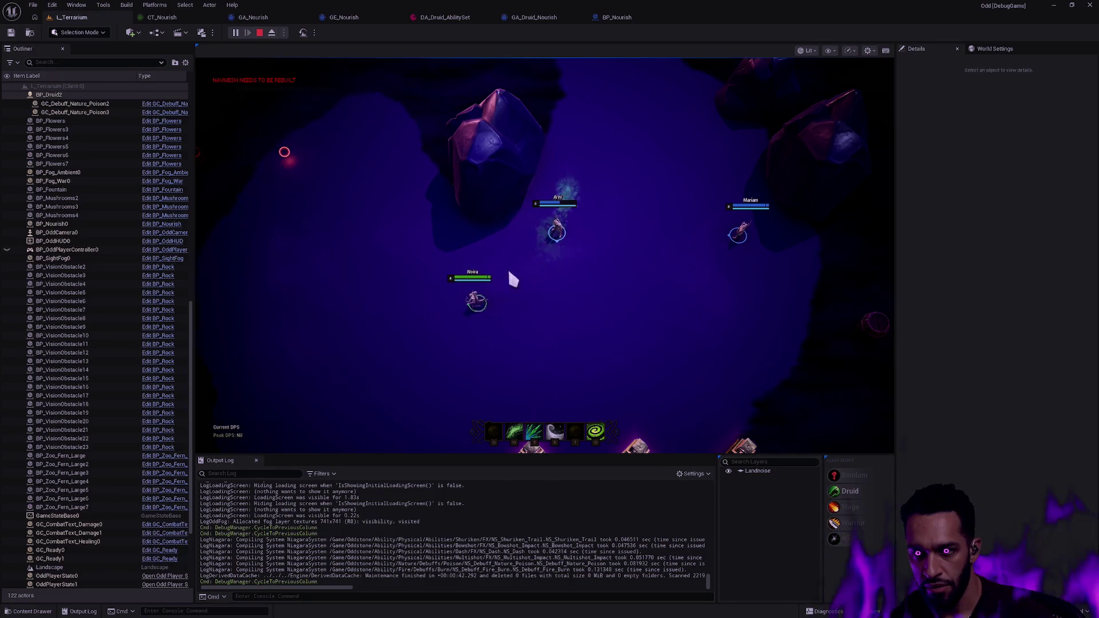
key(e)
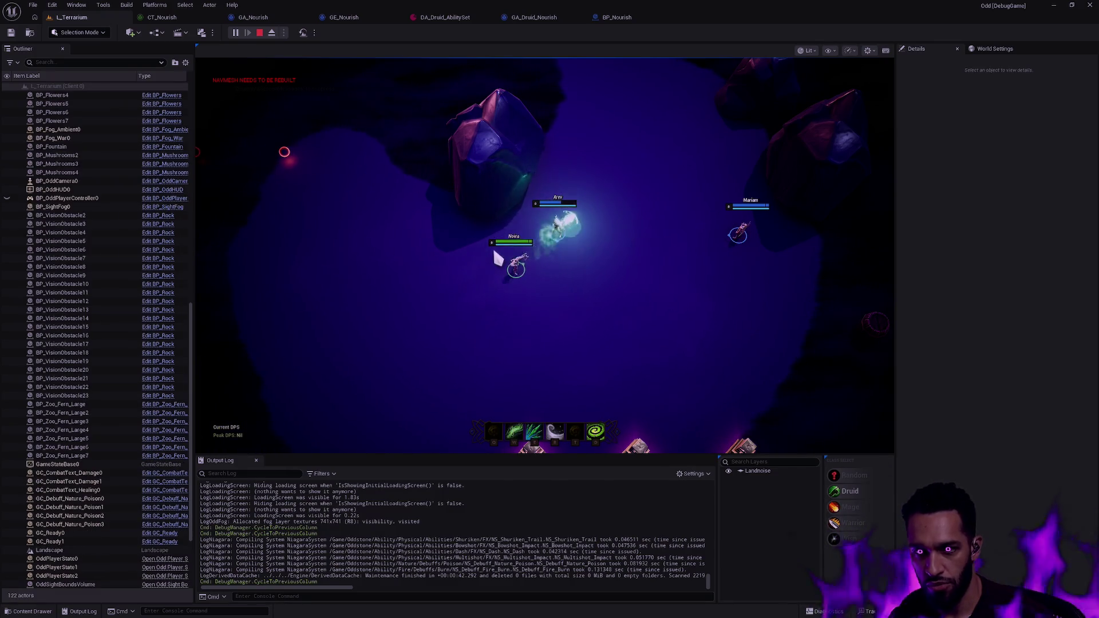
key(w)
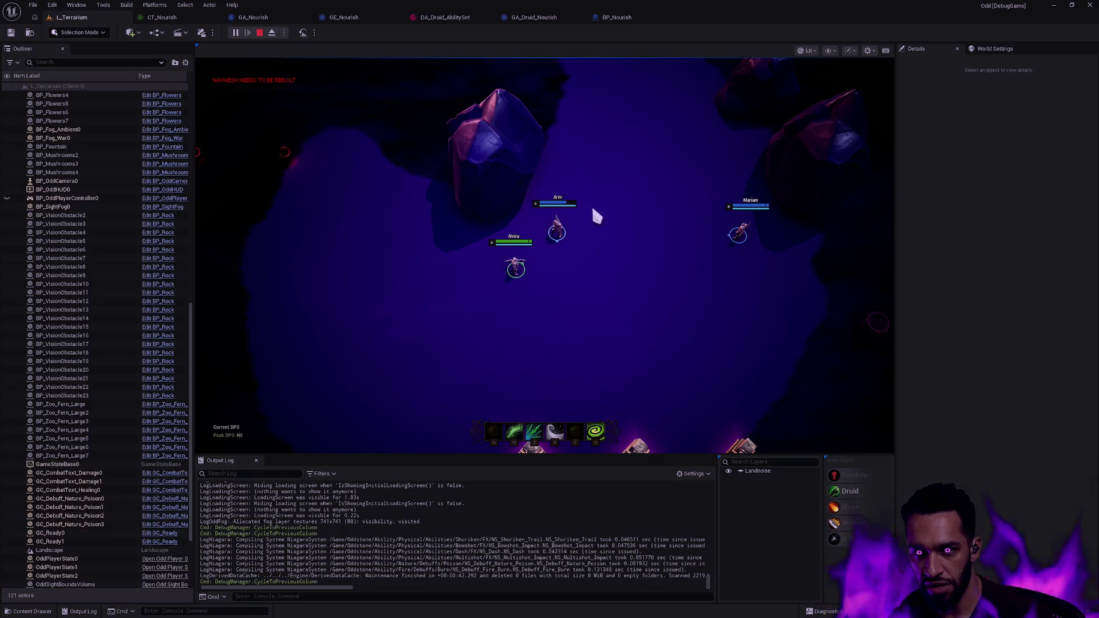
click(616, 174)
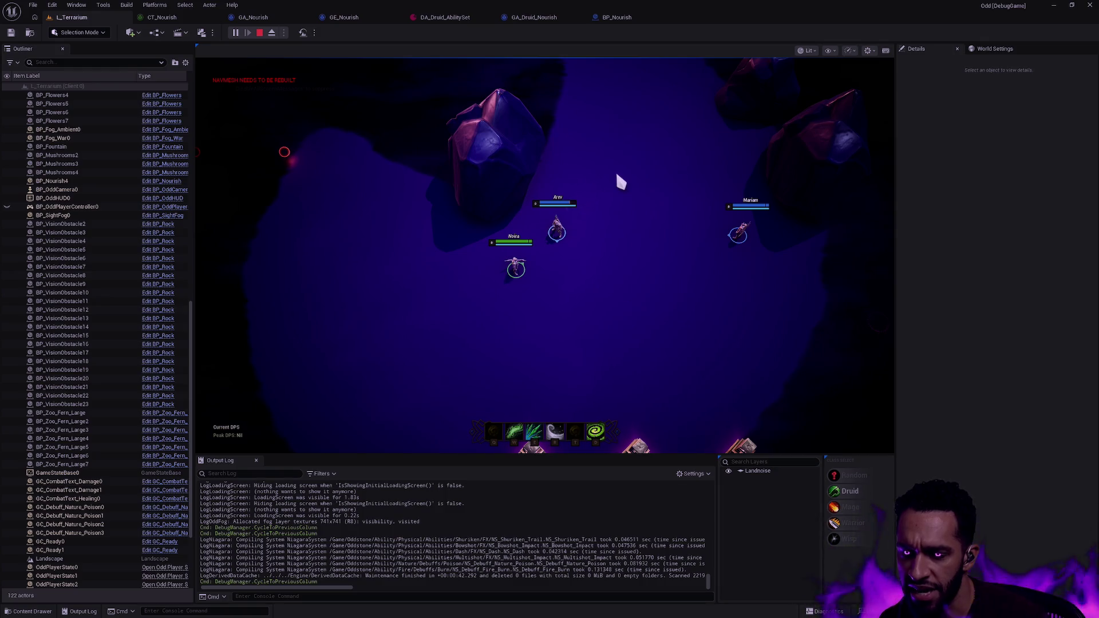
click(260, 33)
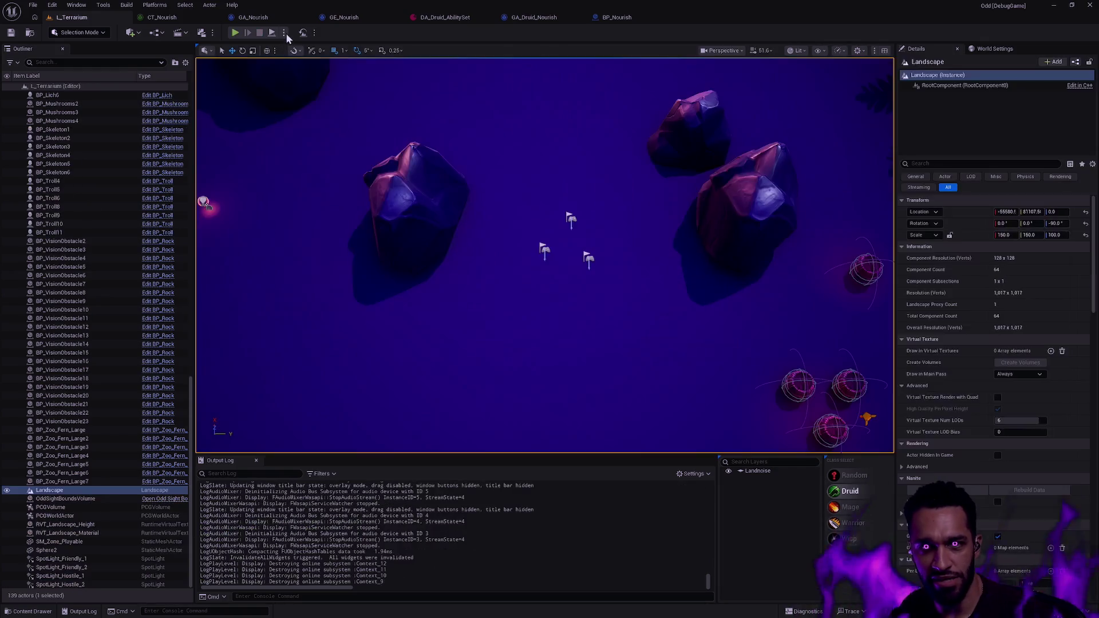
Dismiss the Play options and the Save Content dialog without saving, then open the Content Drawer
click(283, 32)
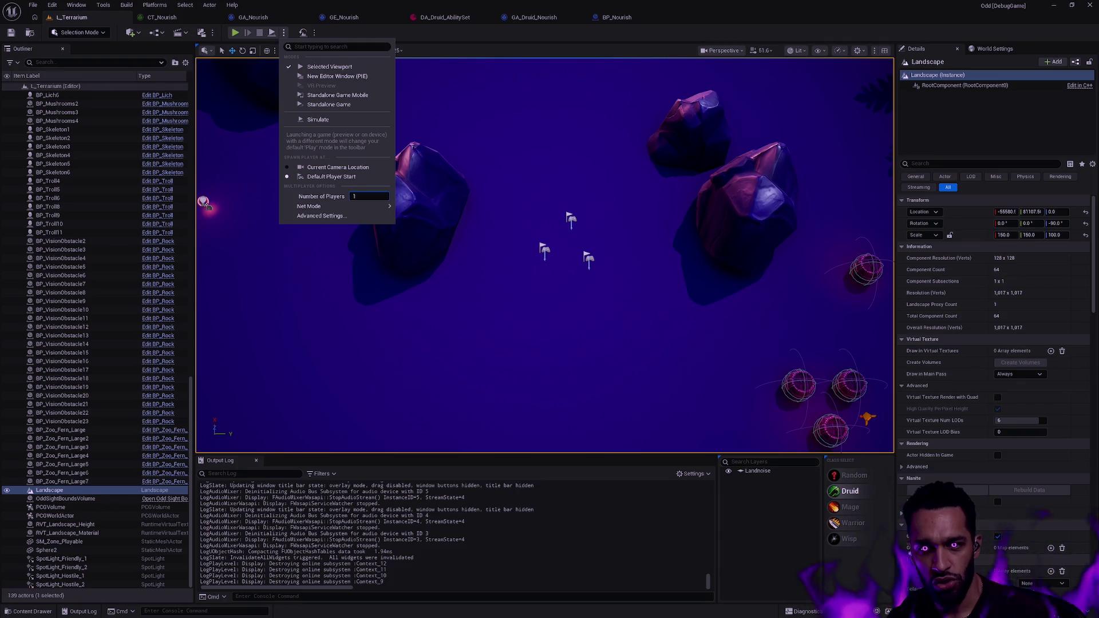
click(487, 38)
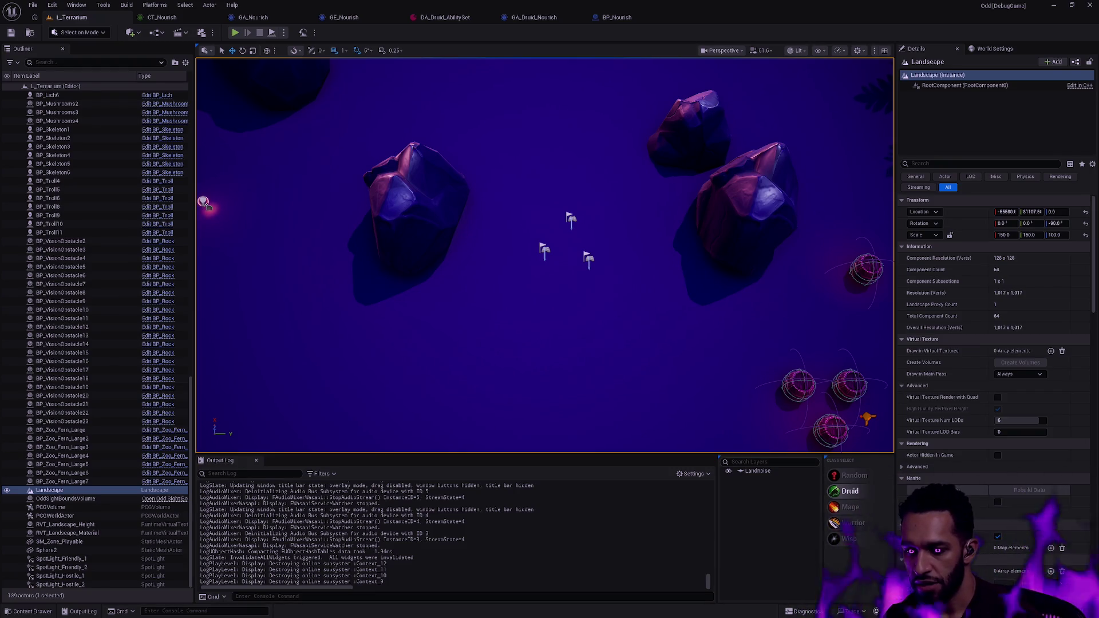
key(ctrl+shift+s)
click(662, 411)
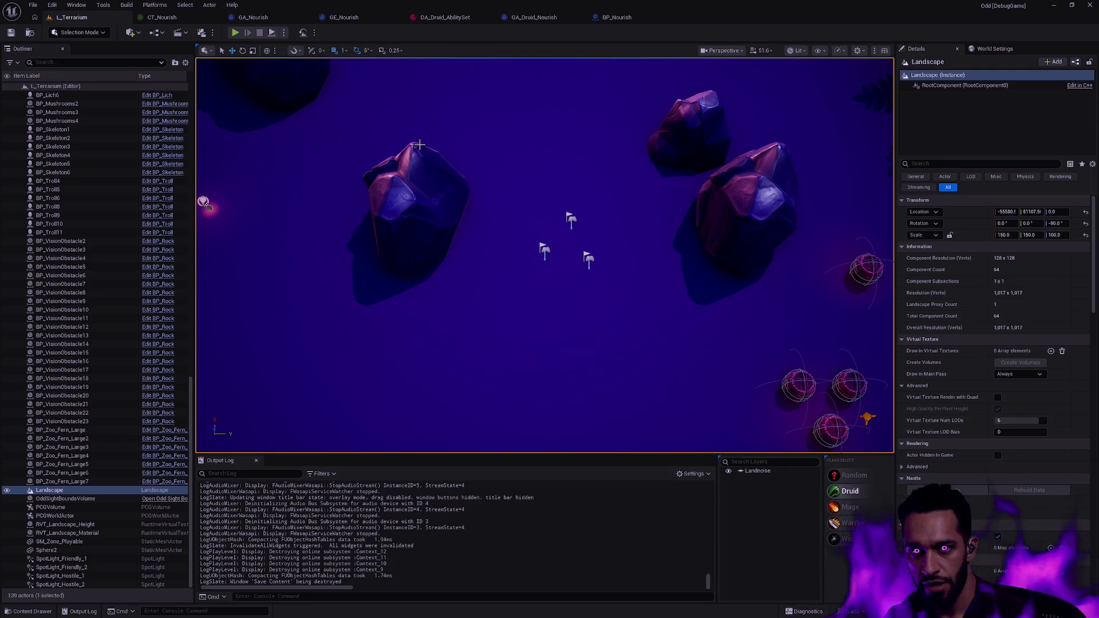
key(ctrl+space)
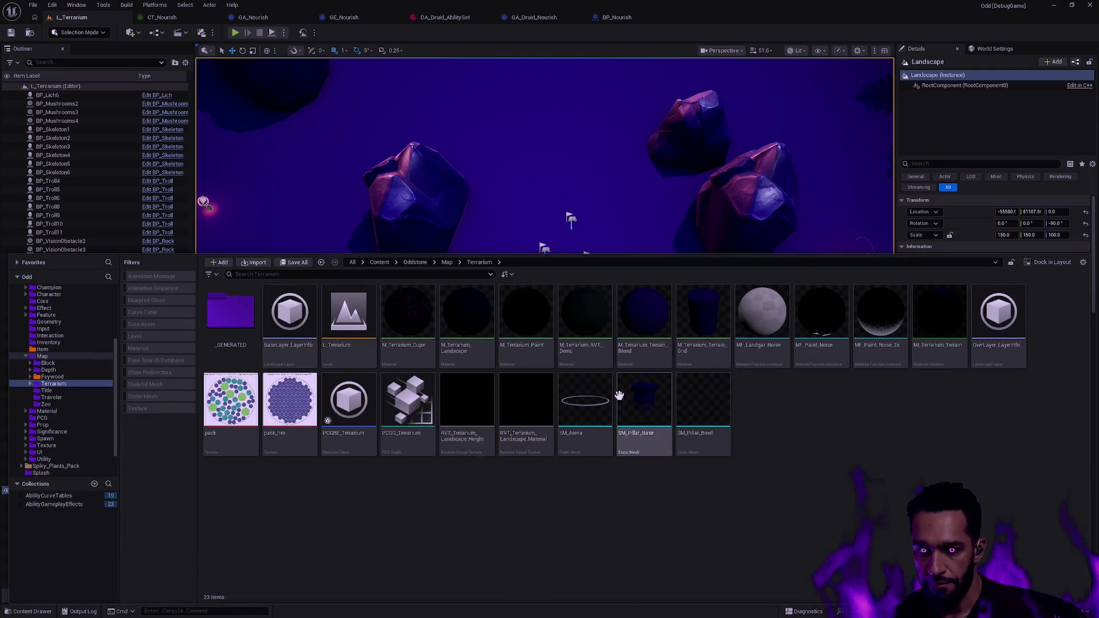
Show the AbilityGameplayEffects collection and glance at the CT_Nourish curve table tab
click(56, 505)
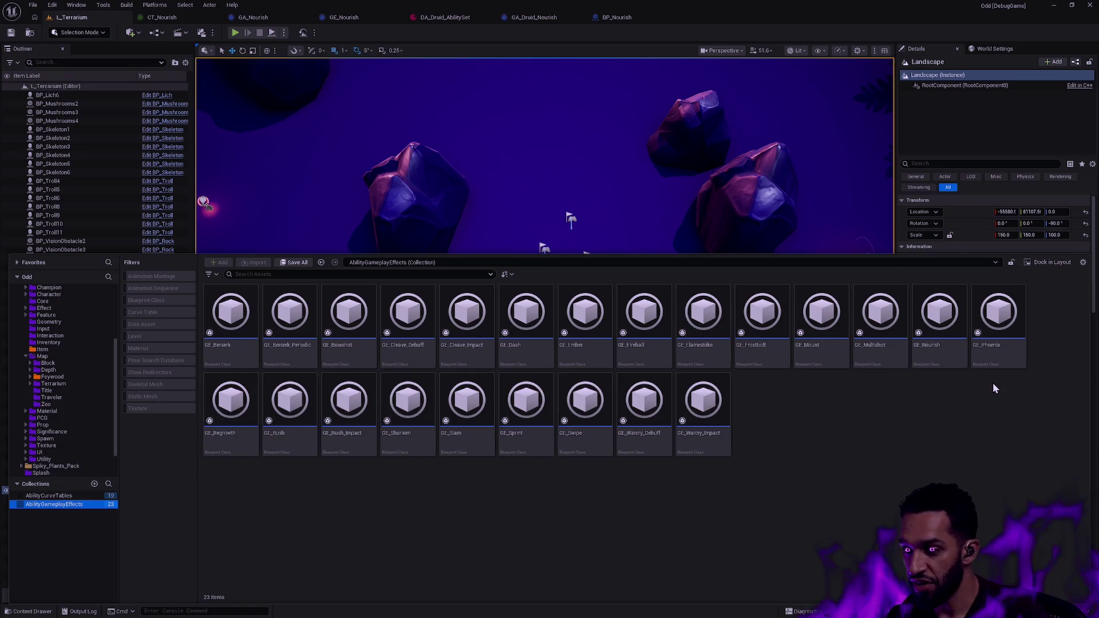
click(285, 33)
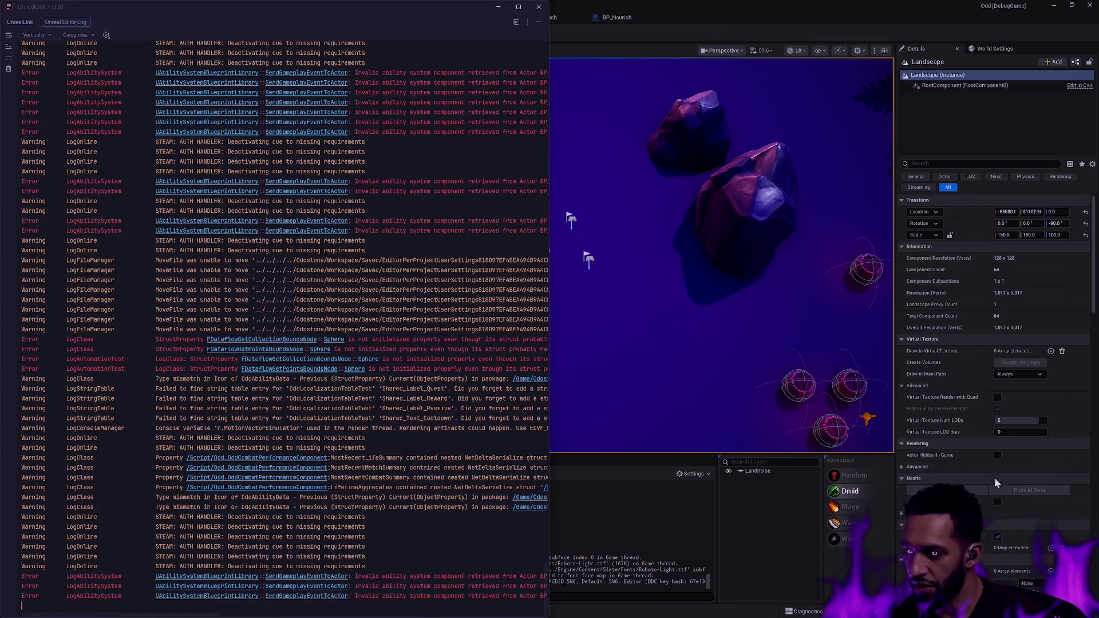
key(ctrl+Tab)
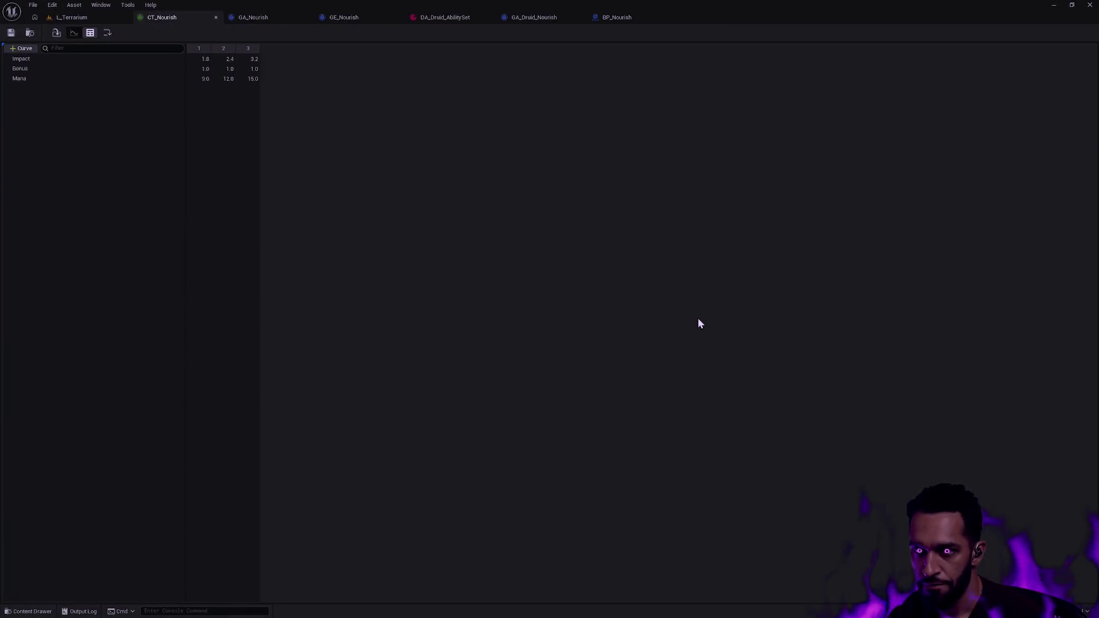
key(ctrl+Tab)
key(alt+Tab)
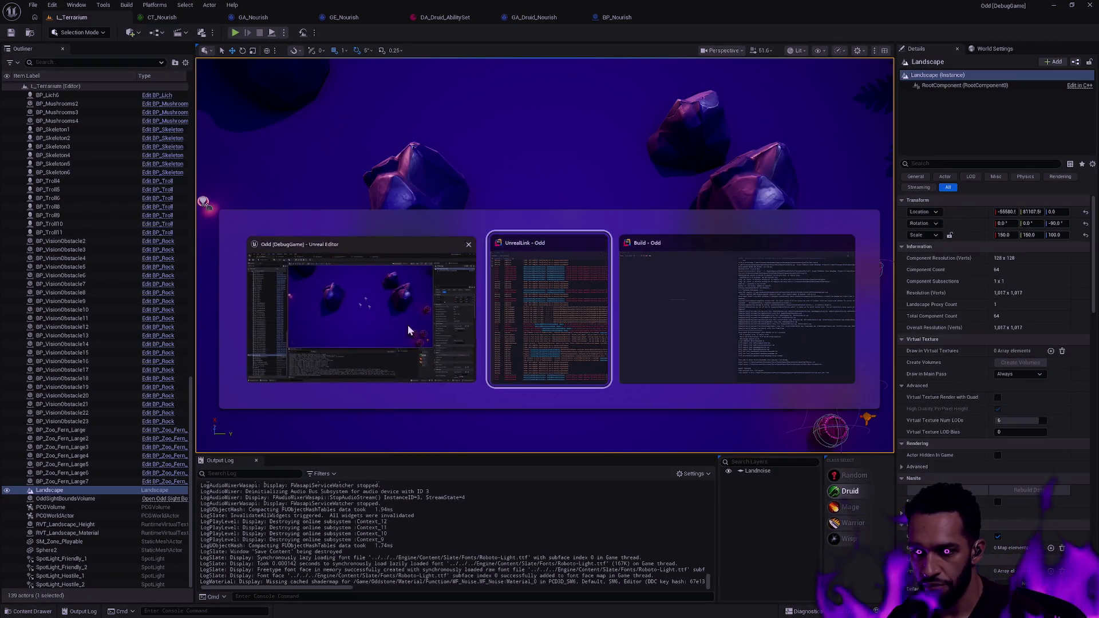
Reopen the Content Drawer and select GE_Regrowth, comparing it with GE_Nourish and GE_Phoenix
key(Escape)
key(ctrl+space)
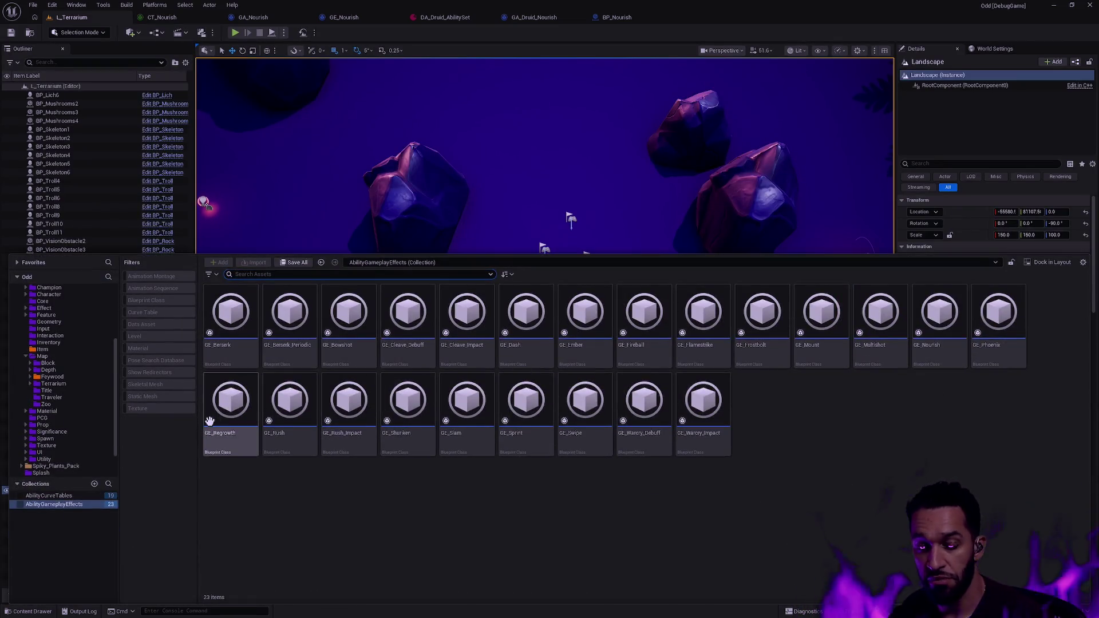
mouse_move(239, 436)
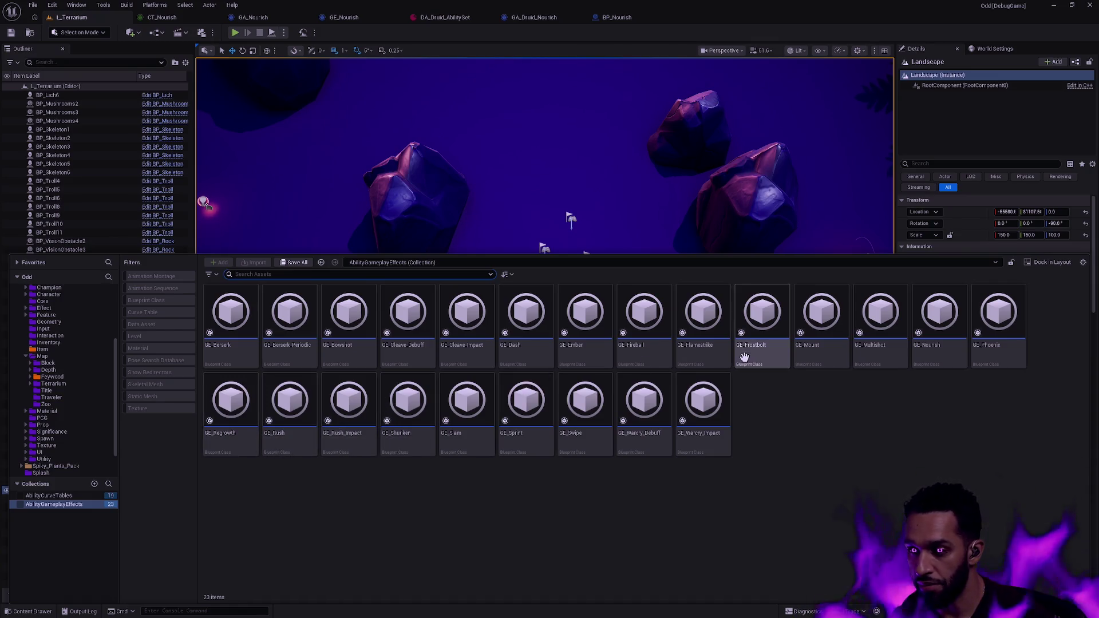
mouse_move(225, 415)
click(218, 414)
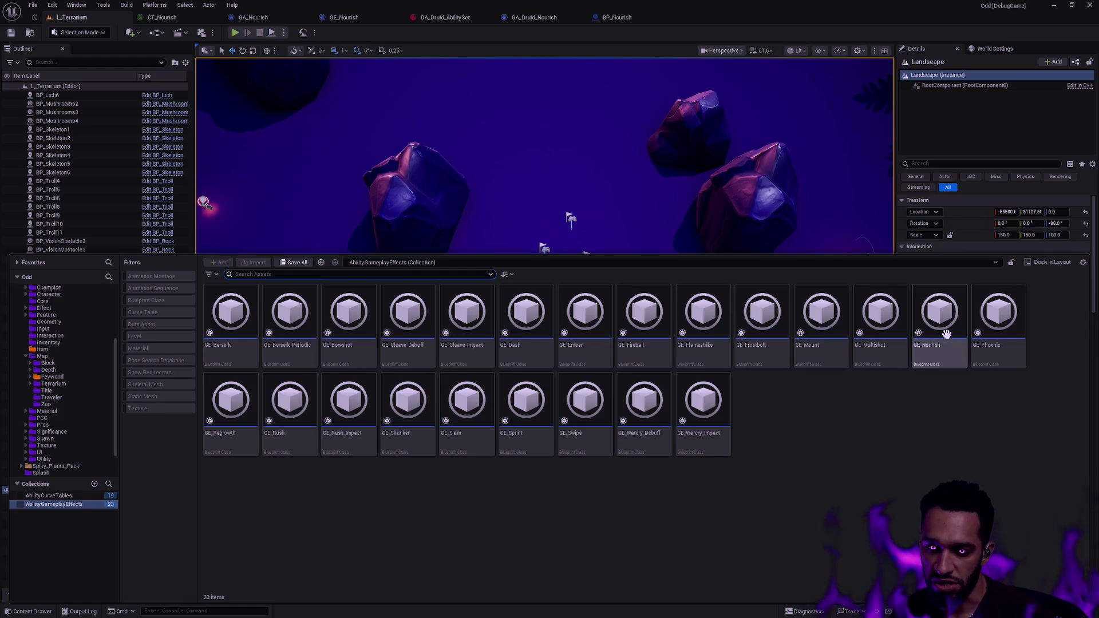
mouse_move(941, 338)
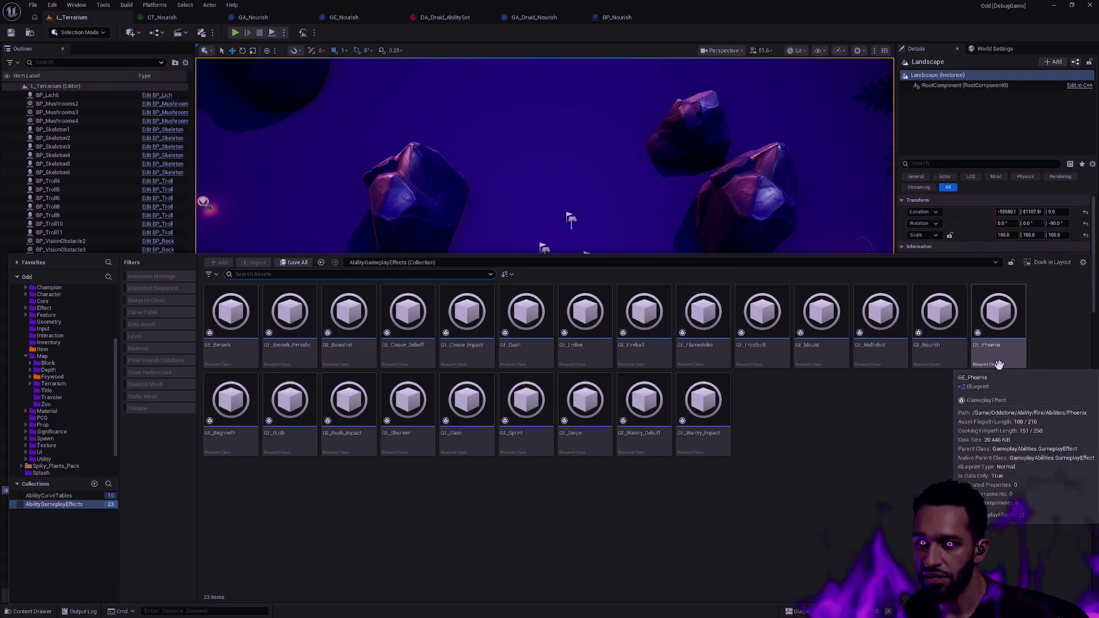
Open GE_Phoenix, set CT_Phoenix's Impact to 1.7 and 2.2, and close the curve table
double_click(990, 353)
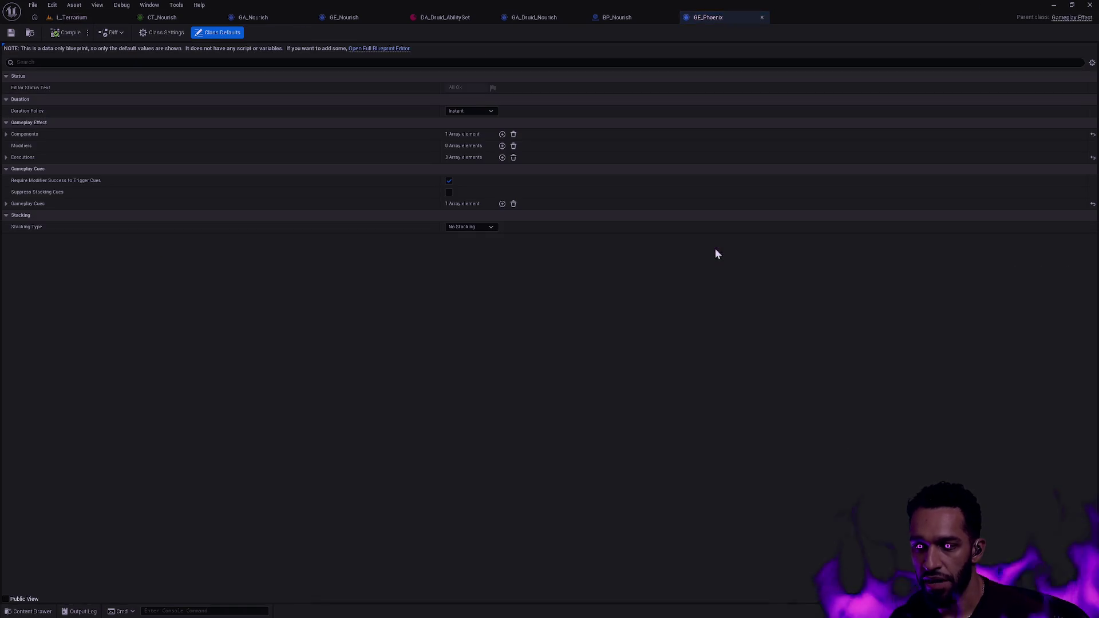
key(ctrl+space)
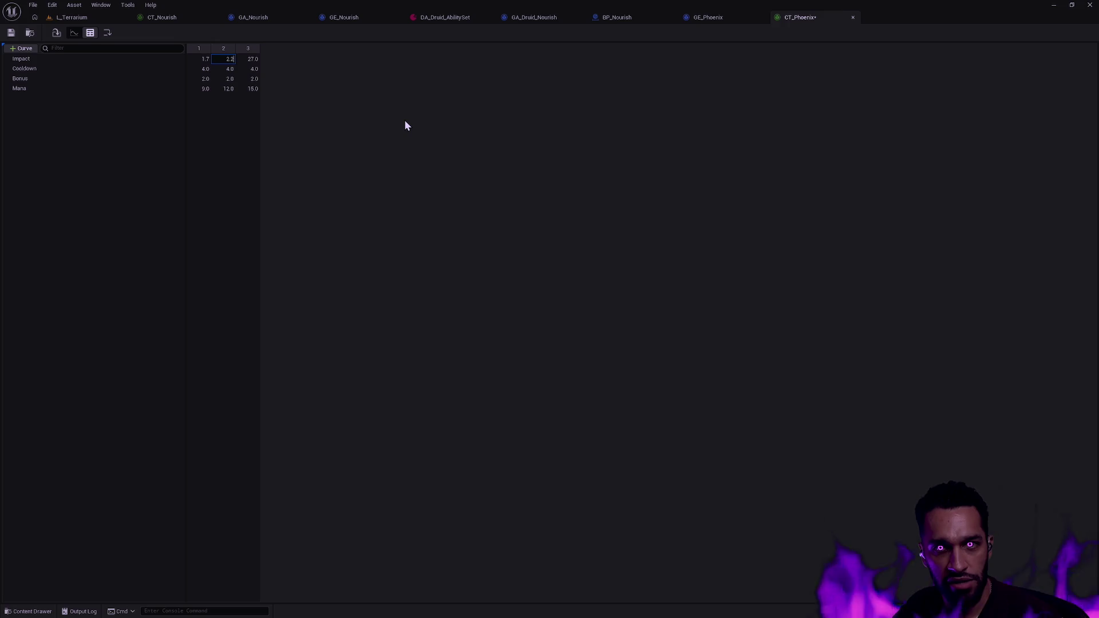
text(.2)
key(Tab)
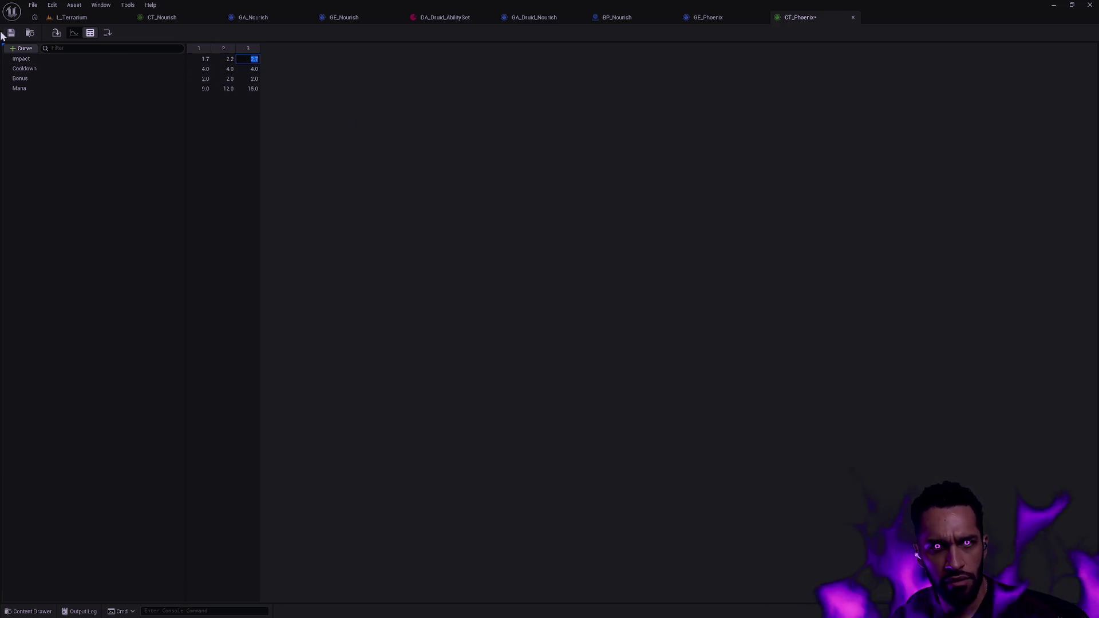
text(2.7)
click(854, 18)
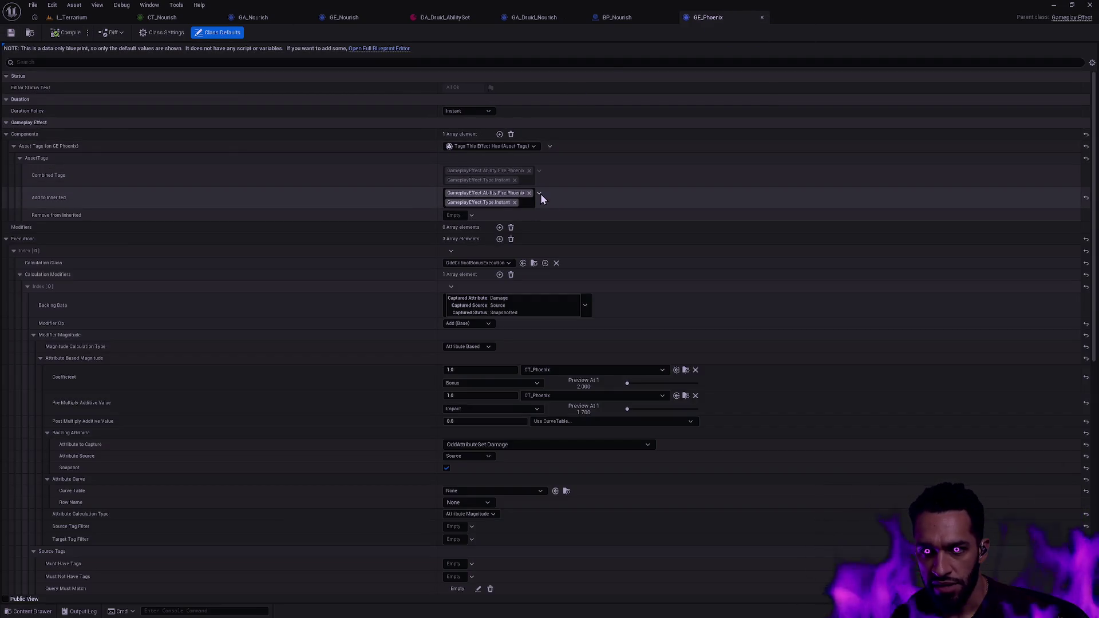
Add the DamageType.Spell asset tag to GE_Phoenix
click(541, 195)
text(type)
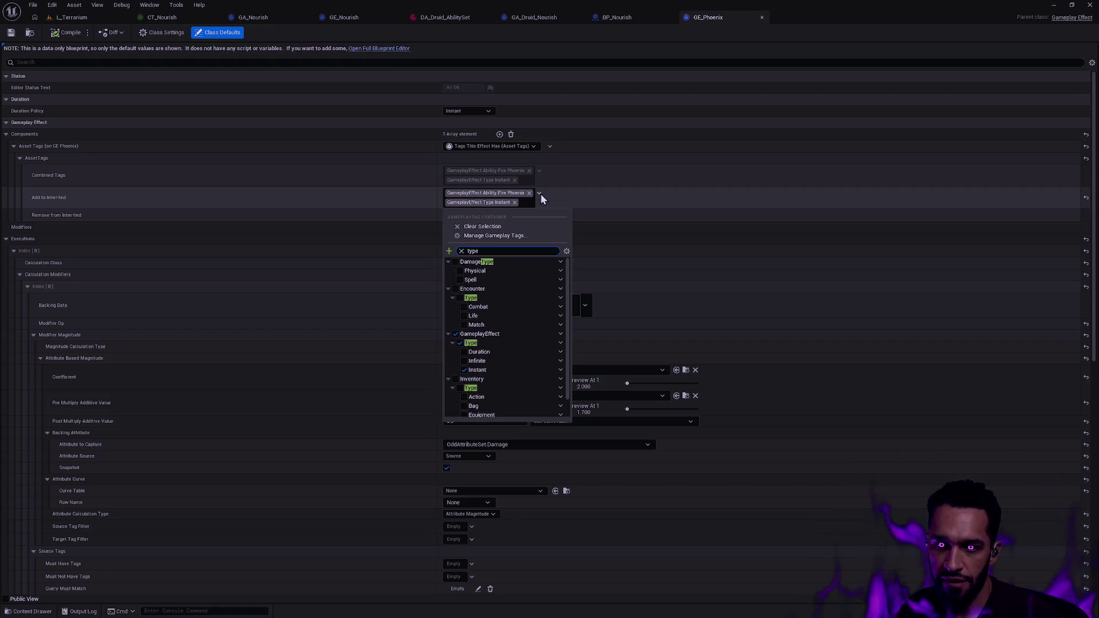
text( spell)
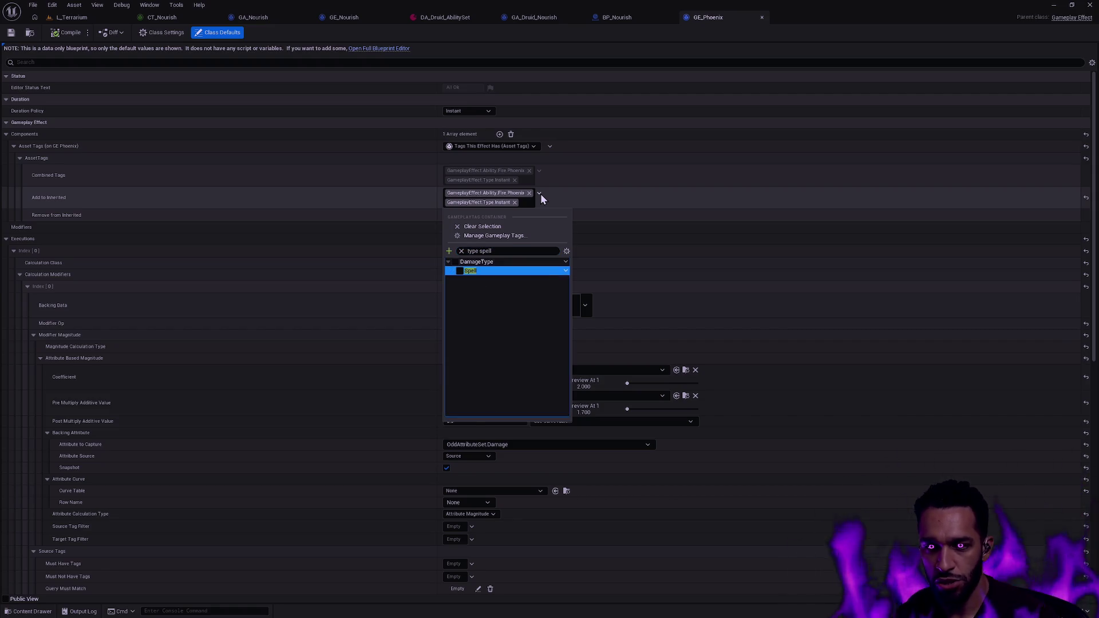
key(Return)
click(630, 226)
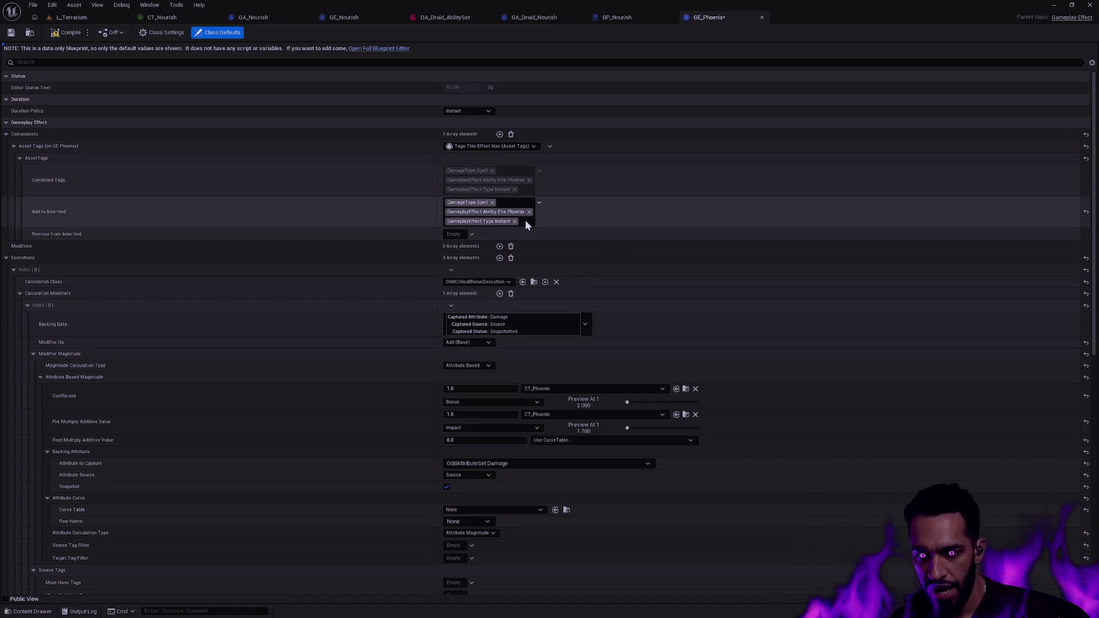
Compile and save GE_Phoenix, then return to the L_Terrarium level
click(66, 33)
click(11, 33)
click(72, 17)
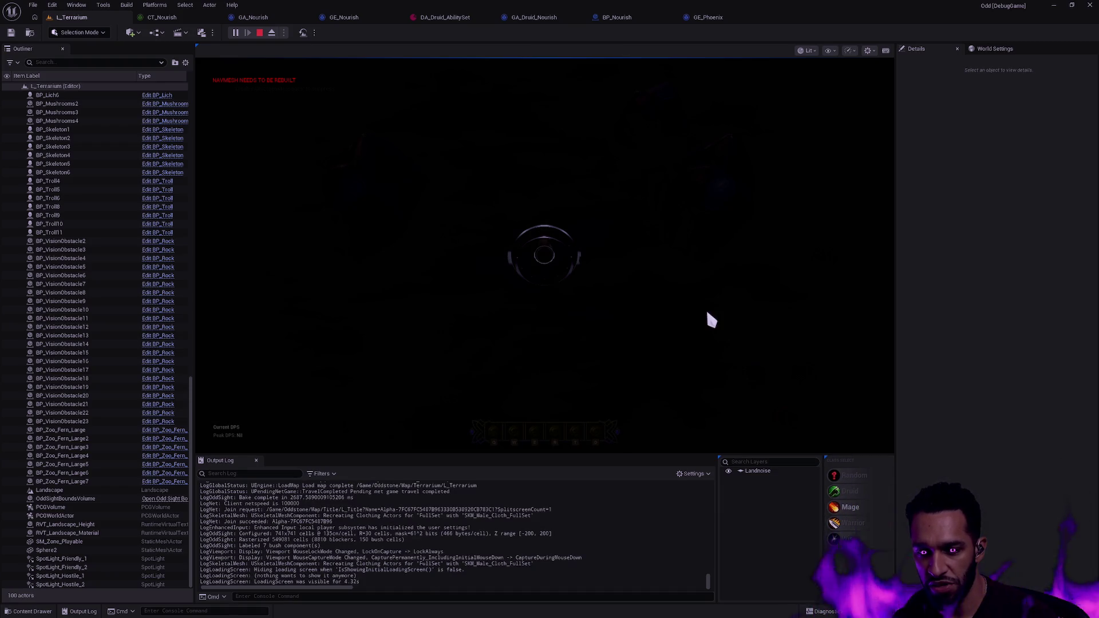
Cast Phoenix and Flamestrike on the mushrooms, then stop play and open the Content Drawer
click(569, 290)
key(e)
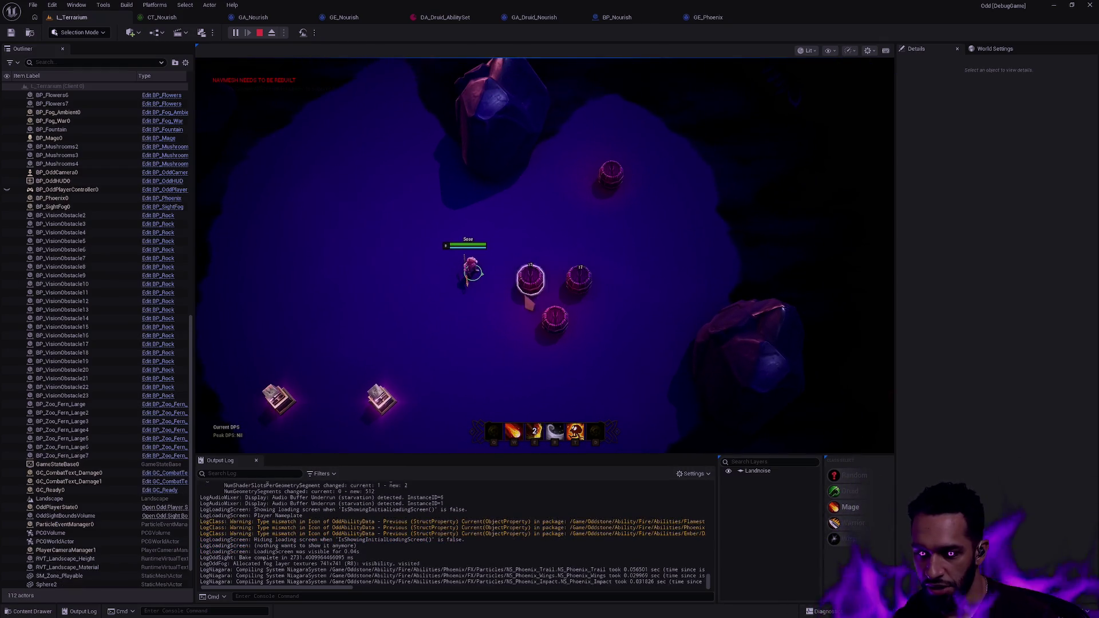
key(t)
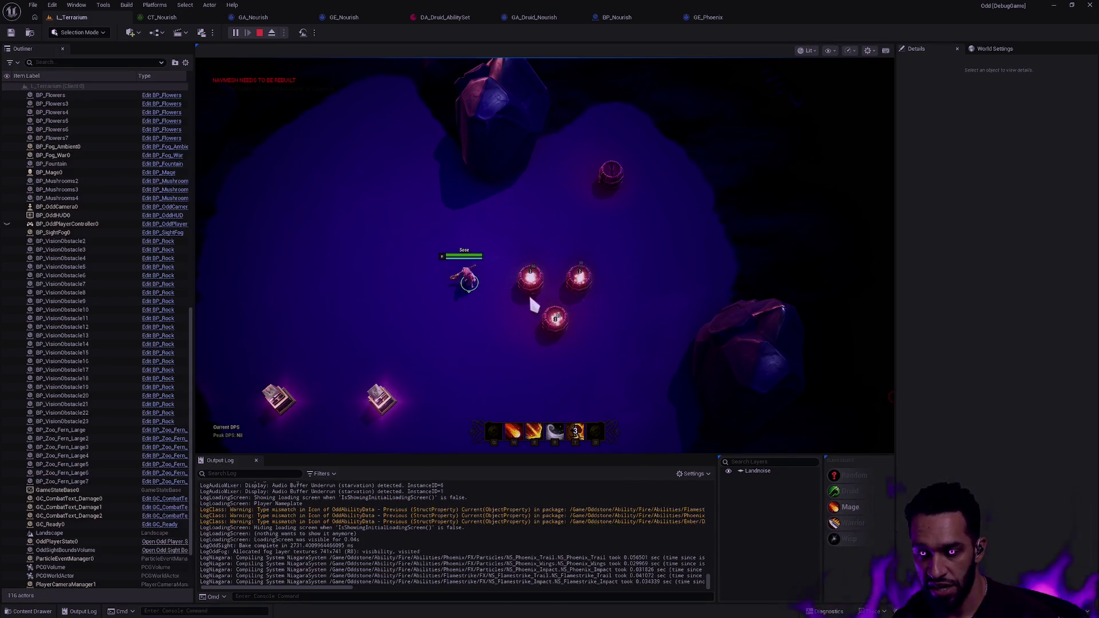
key(e)
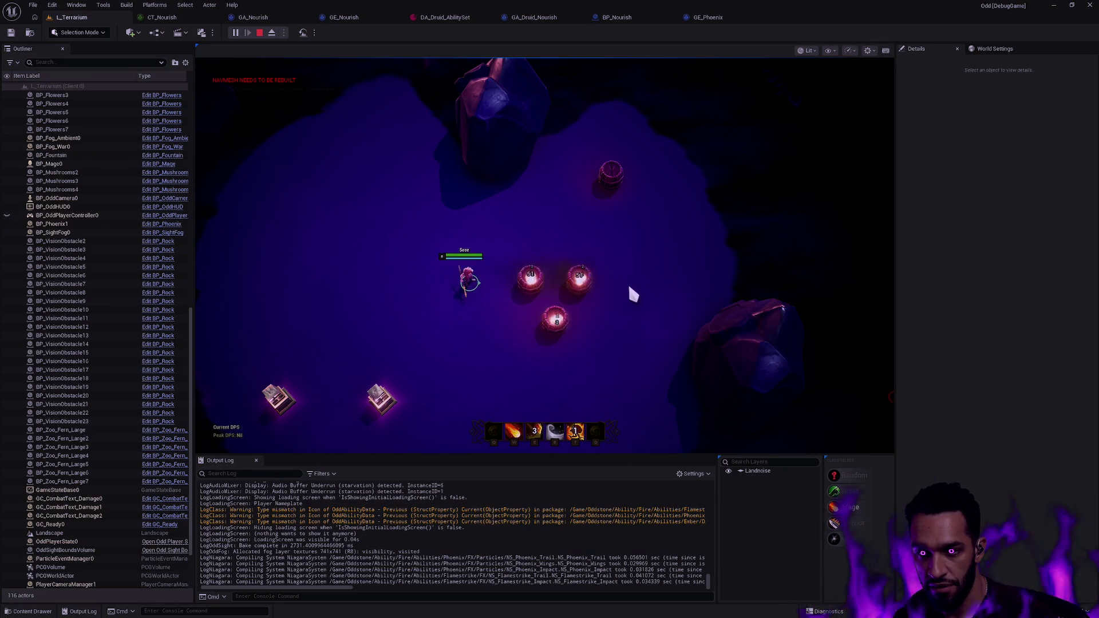
key(Escape)
key(ctrl+space)
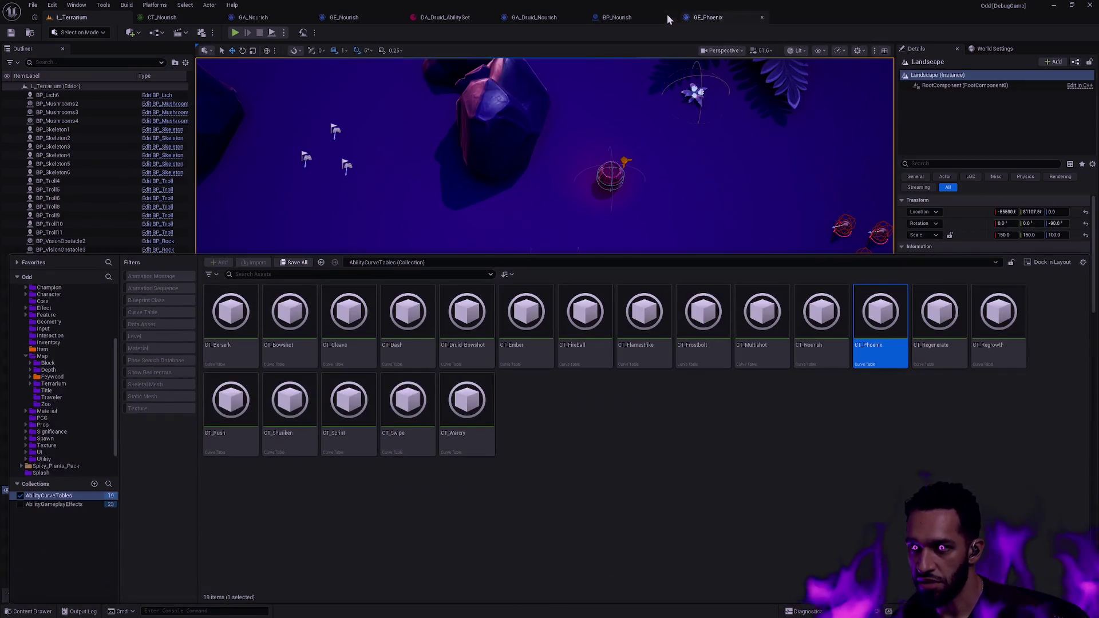
Close the GE_Phoenix effect tab
click(633, 19)
click(715, 17)
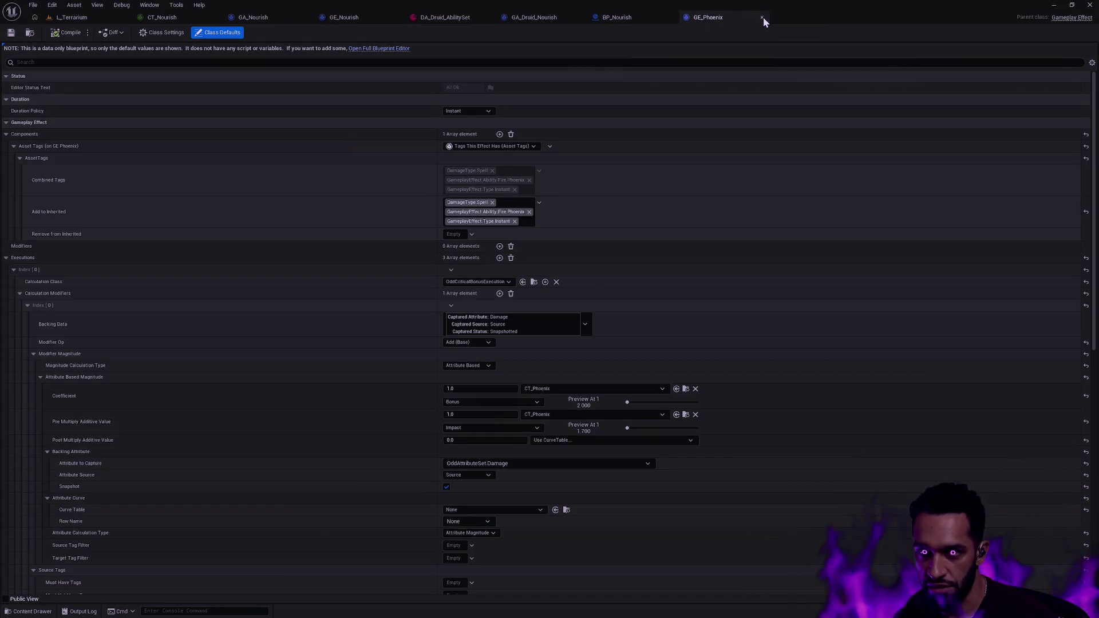
click(762, 17)
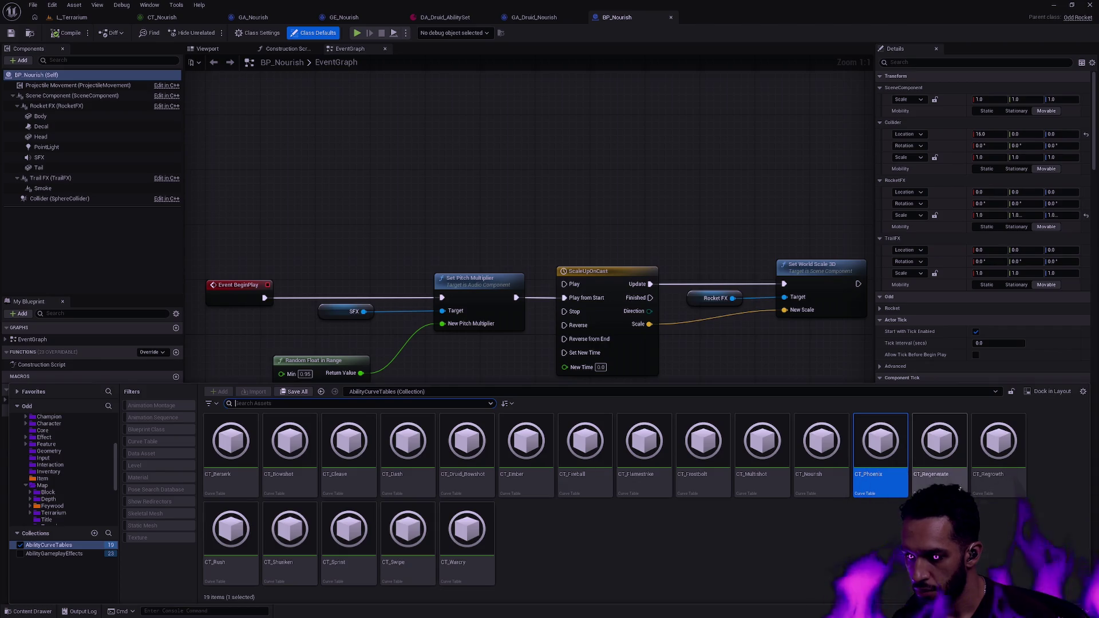
From the AbilityCurveTables collection, peek at CT_Regenerate, then open CT_Regrowth alongside DA_Druid_AbilitySet
click(54, 554)
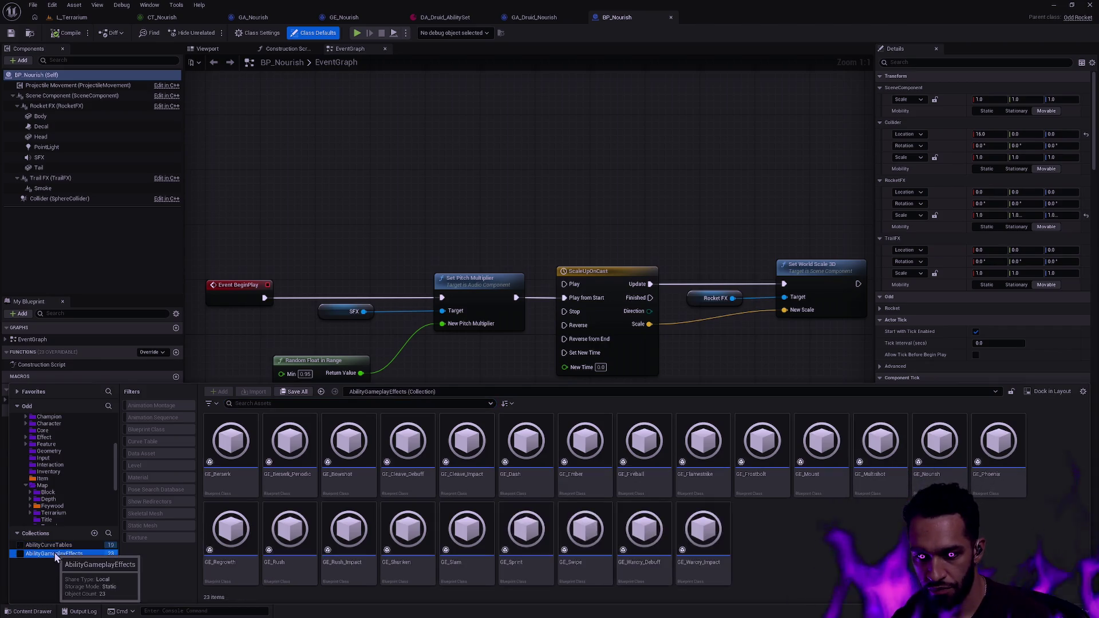
click(59, 546)
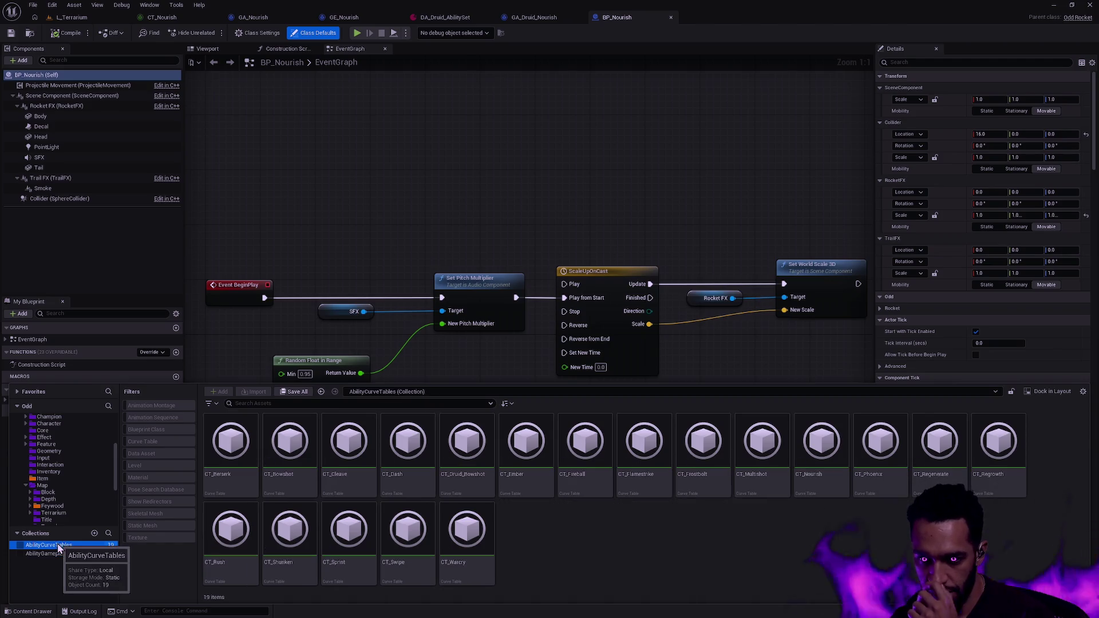
double_click(939, 441)
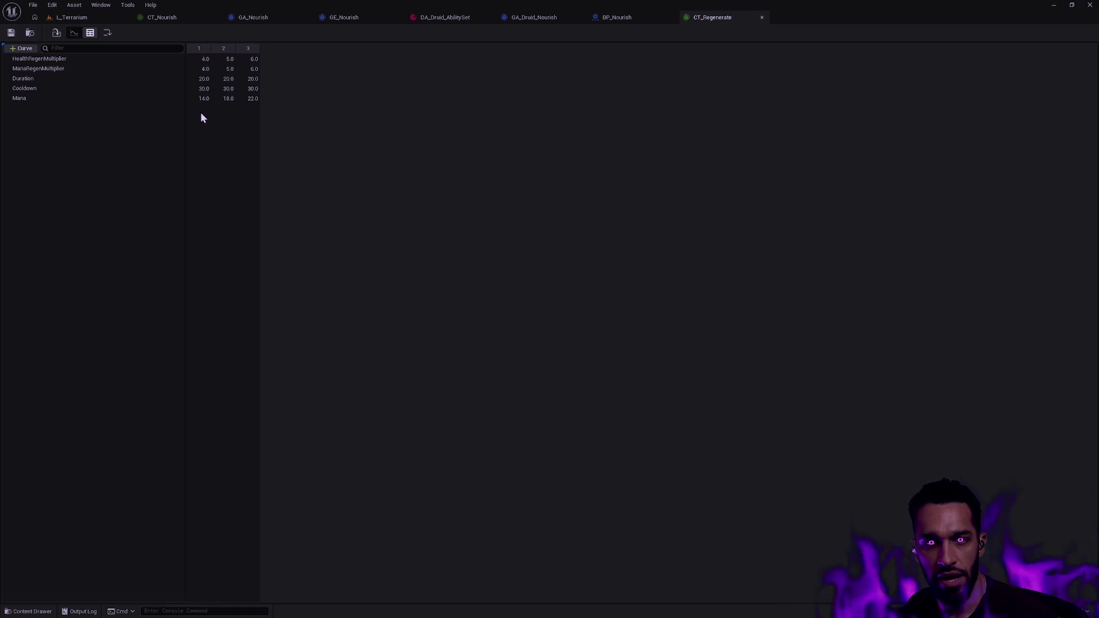
click(762, 18)
key(ctrl+space)
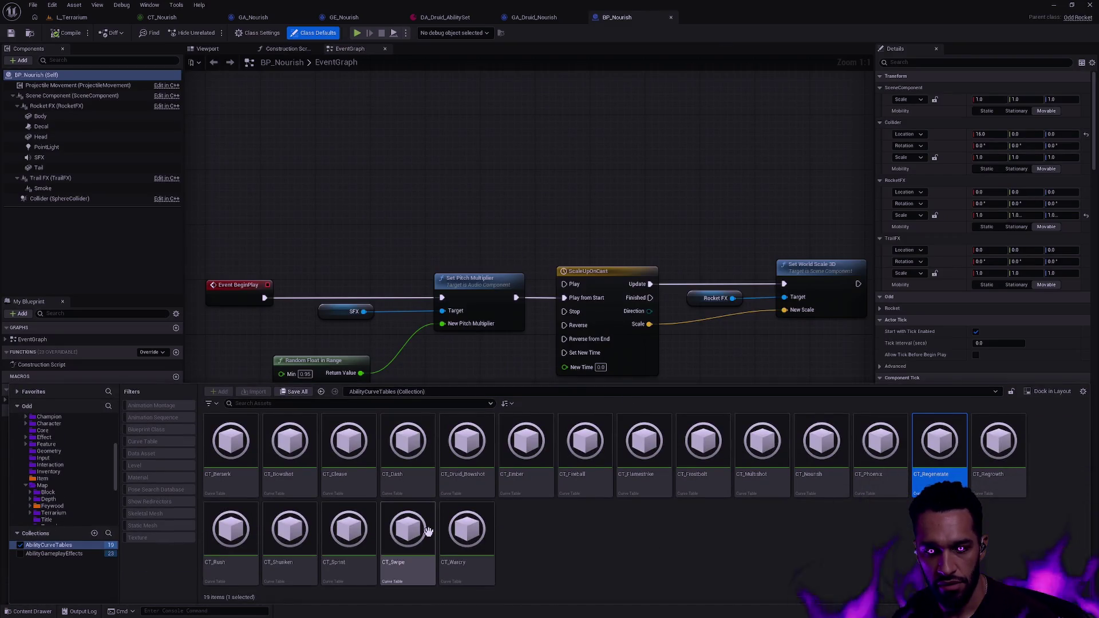
double_click(1004, 471)
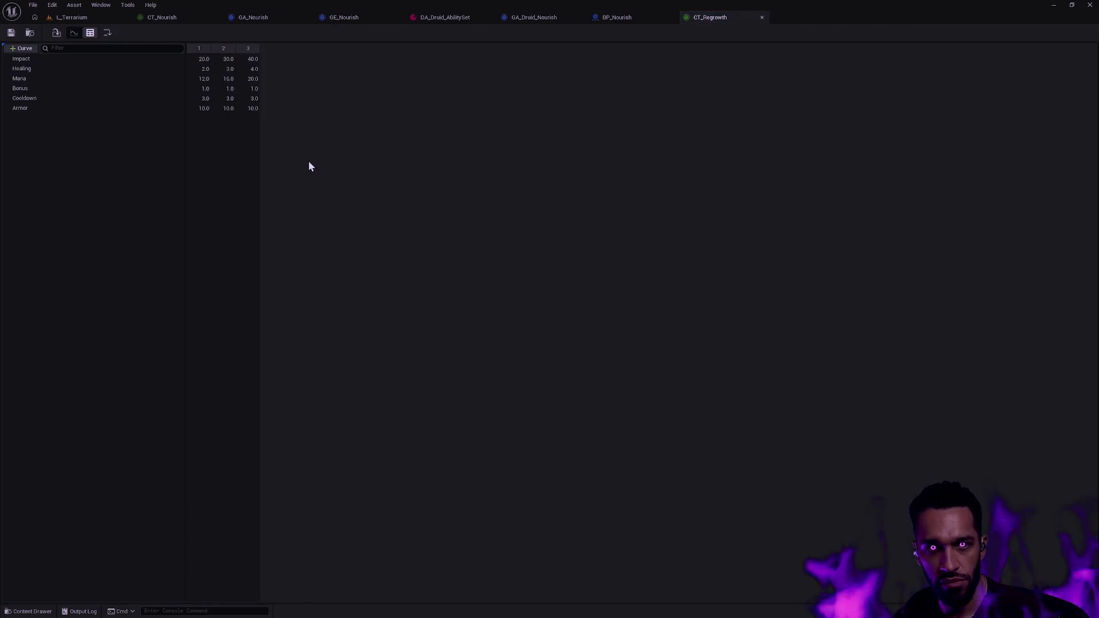
click(443, 18)
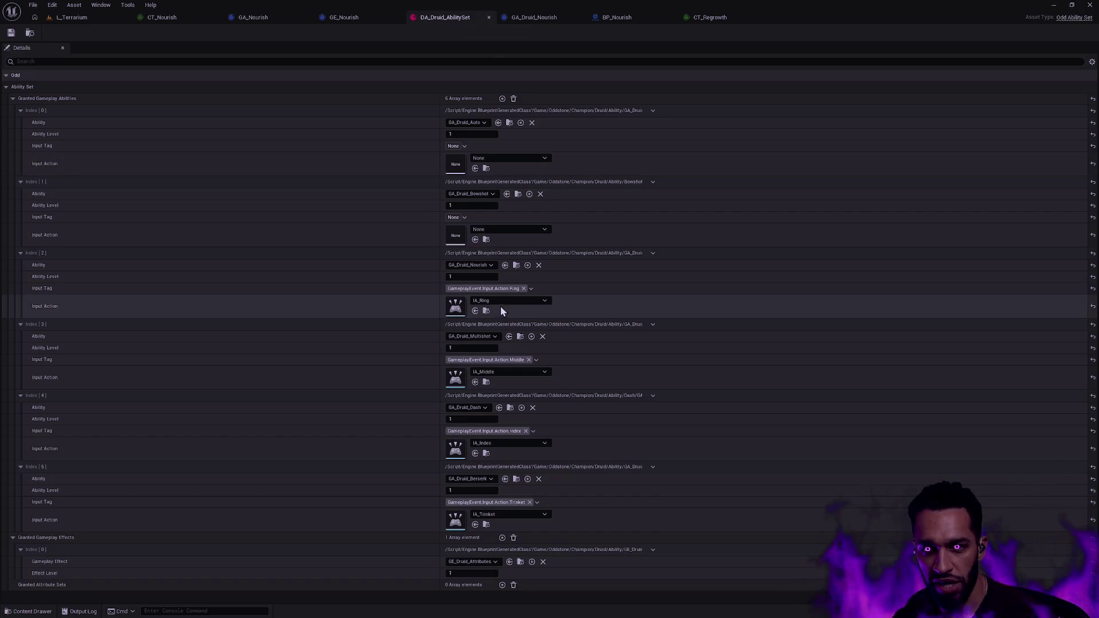
Set DA_Druid_AbilitySet's Index[2] ability to GA_Druid_Regrowth instead of GA_Druid_Nourish
click(484, 267)
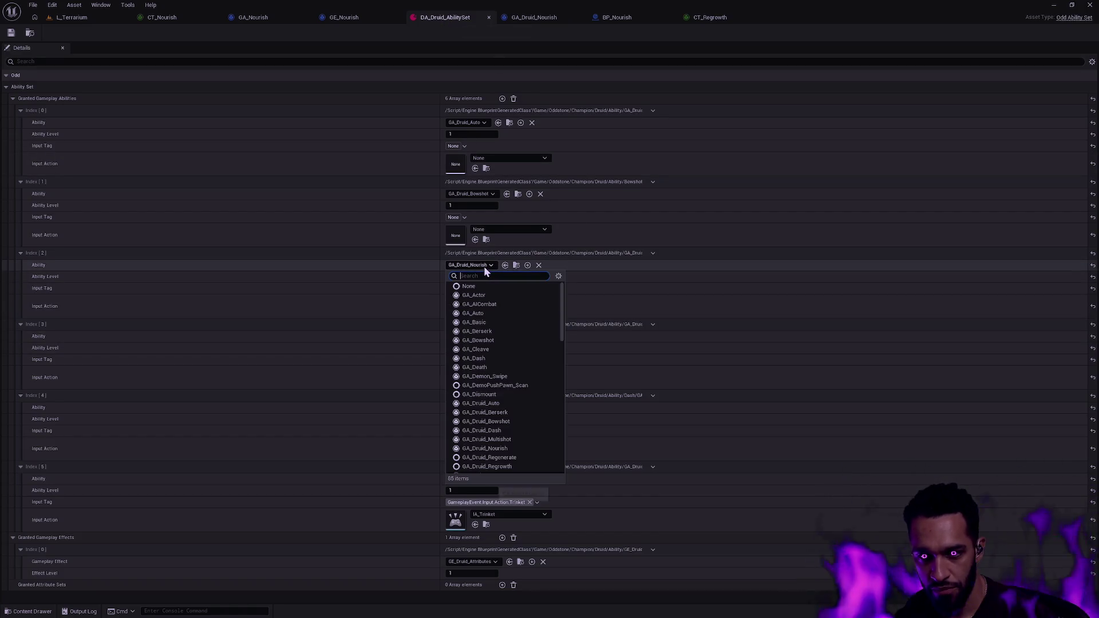
text(regr)
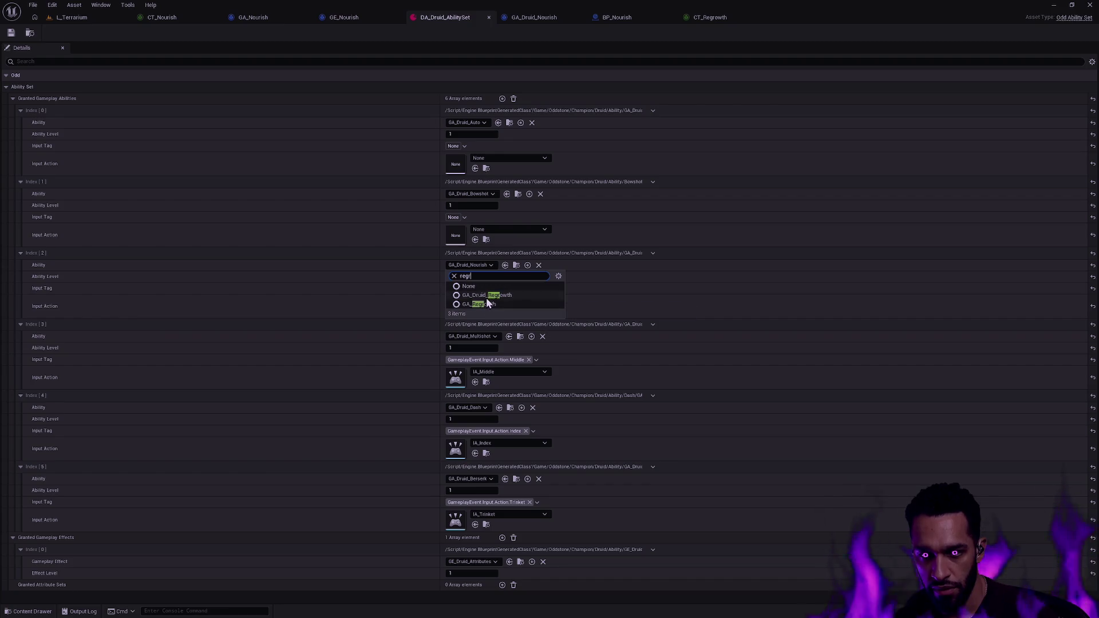
click(488, 295)
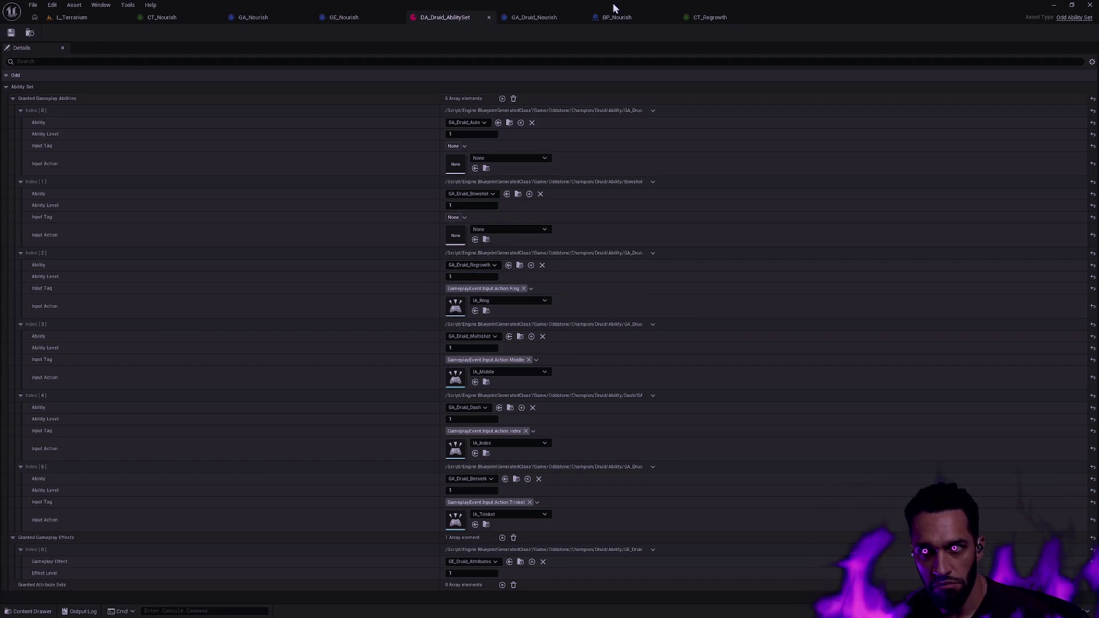
click(710, 16)
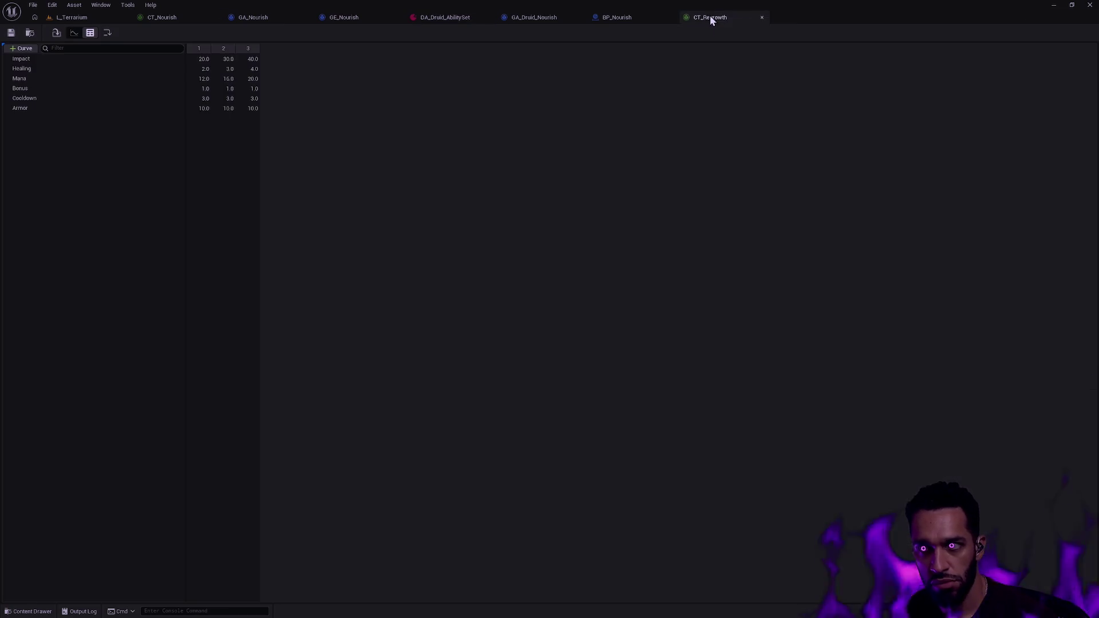
Enter CT_Regrowth Impact values 2, 3 and 4 for levels 1–3
click(200, 60)
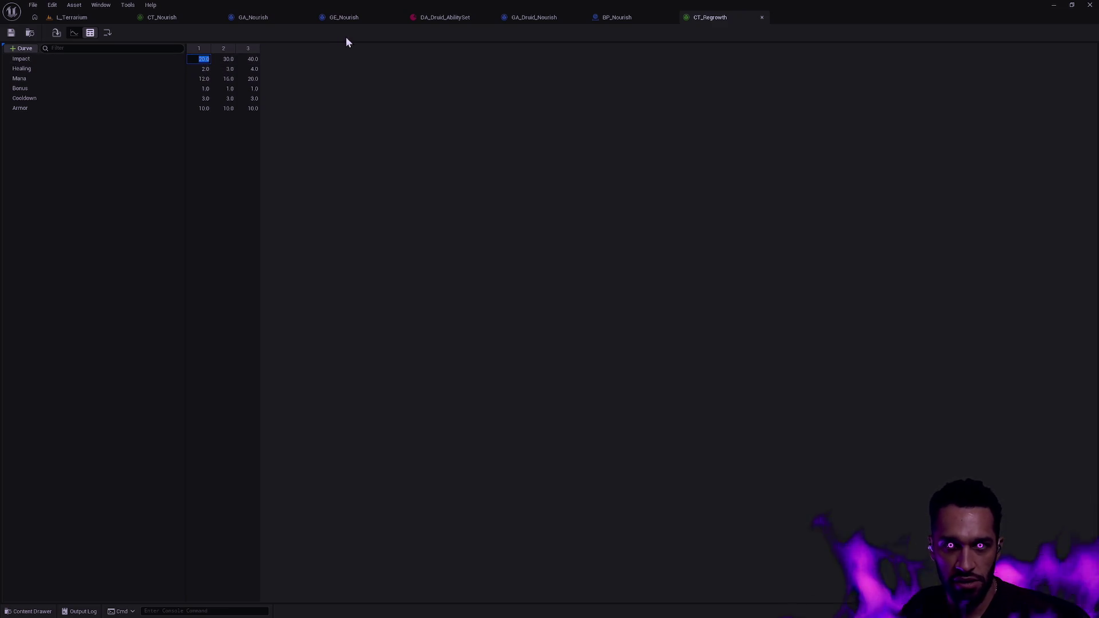
text(2)
key(Tab)
text(3)
key(Tab)
text(4)
key(Return)
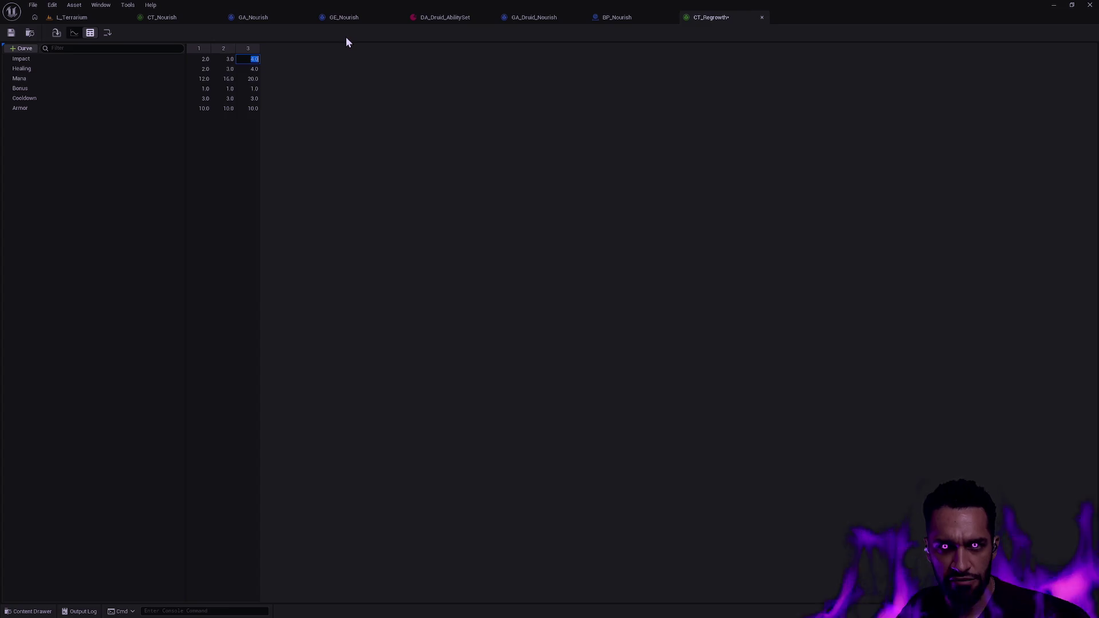
key(Tab)
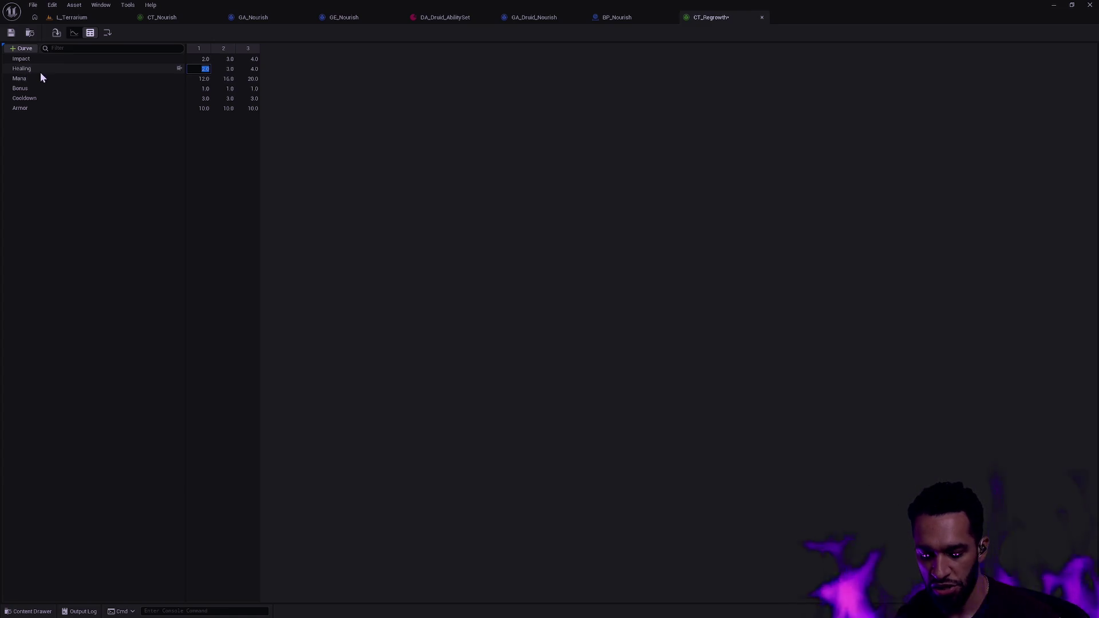
Enter Healing values 0.2, 0.3 and 0.4, save the table, and return to L_Terrarium
text(0.2)
key(Tab)
text(0.3)
key(Tab)
key(BackSpace)
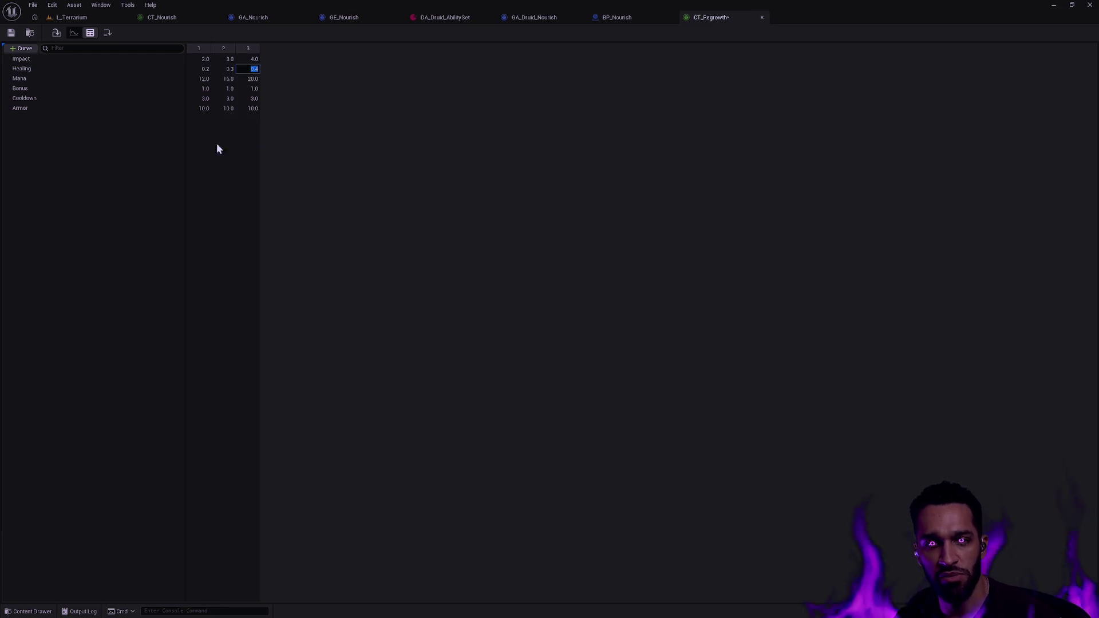
key(Return)
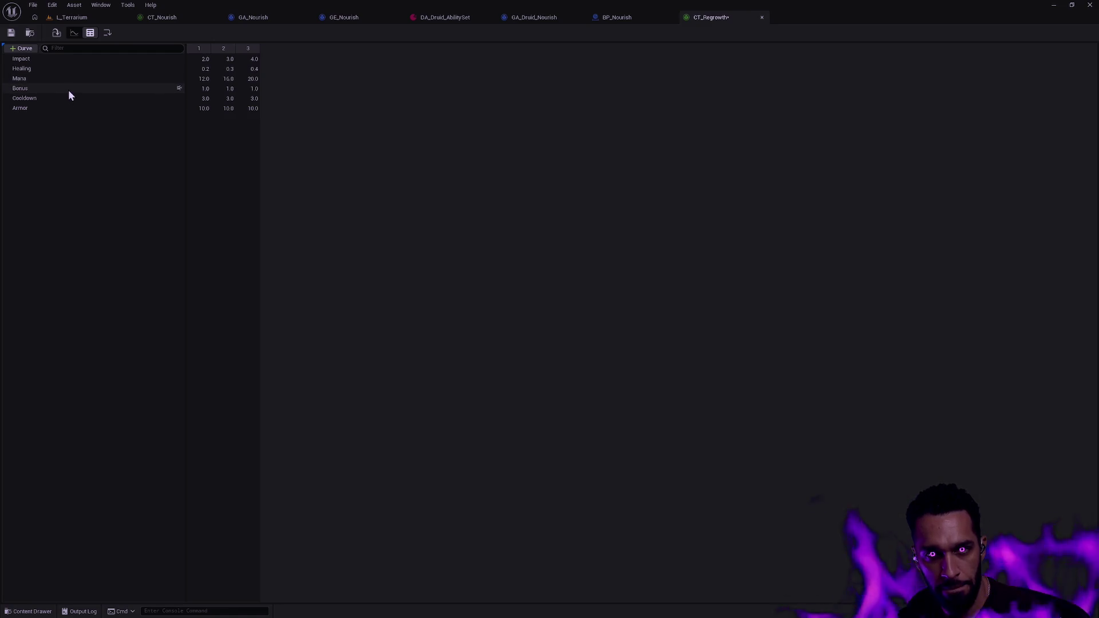
click(11, 32)
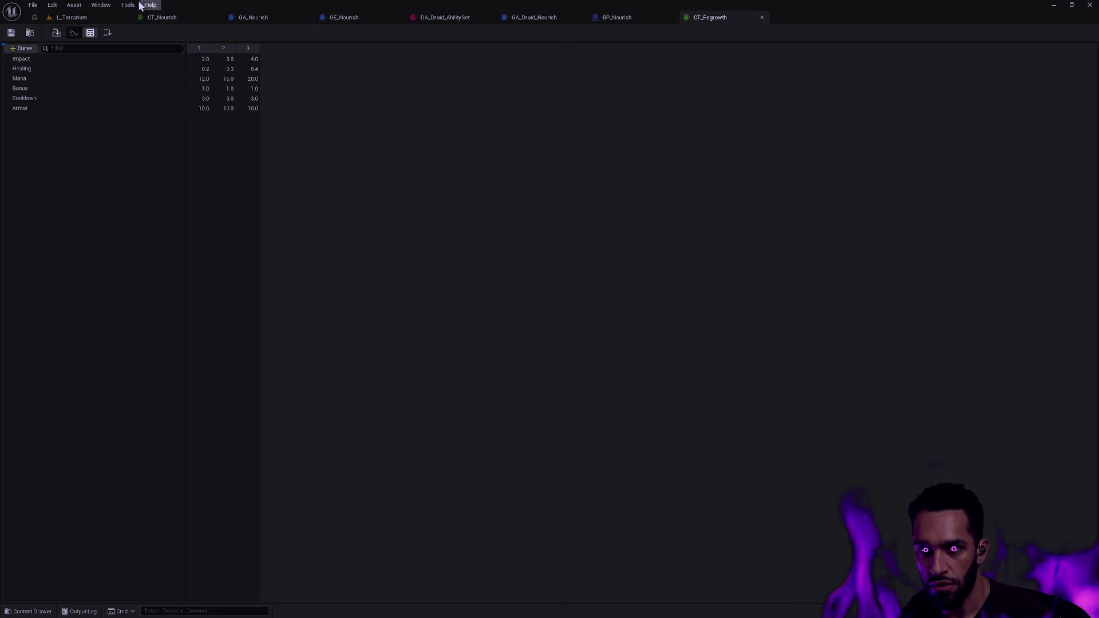
click(71, 17)
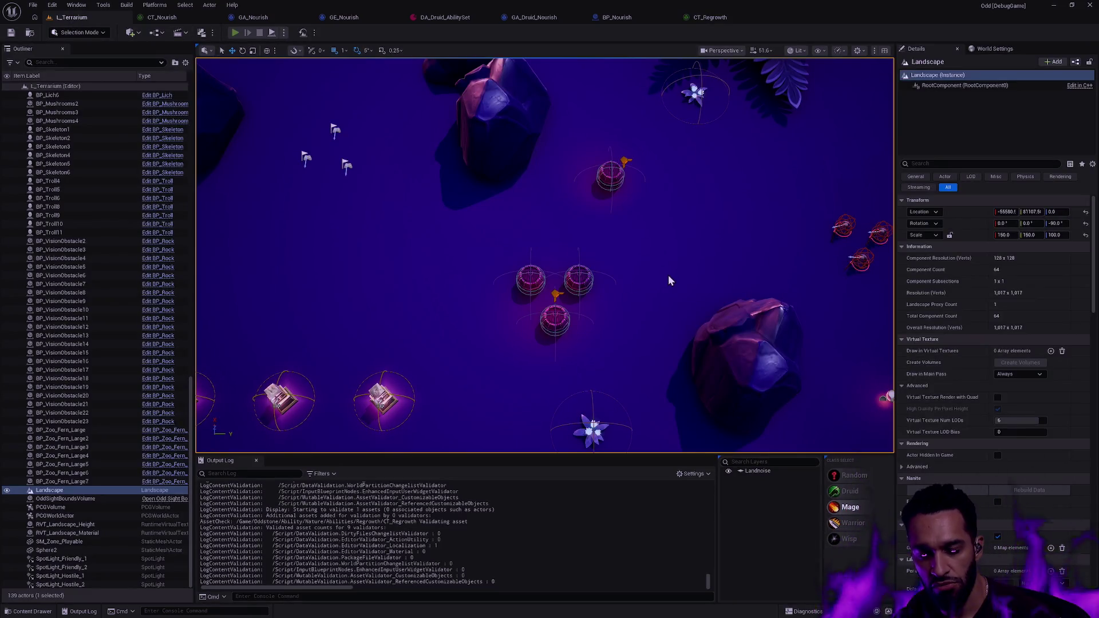
Start a playtest of L_Terrarium, restart it, and move the camera to the altars
key(alt+p)
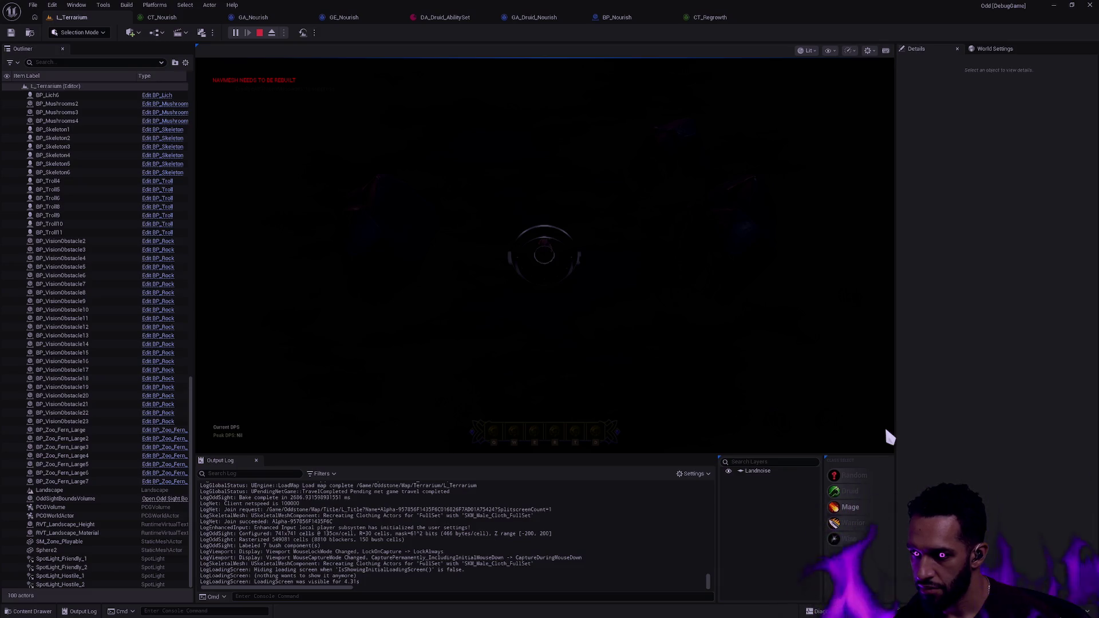
key(Escape)
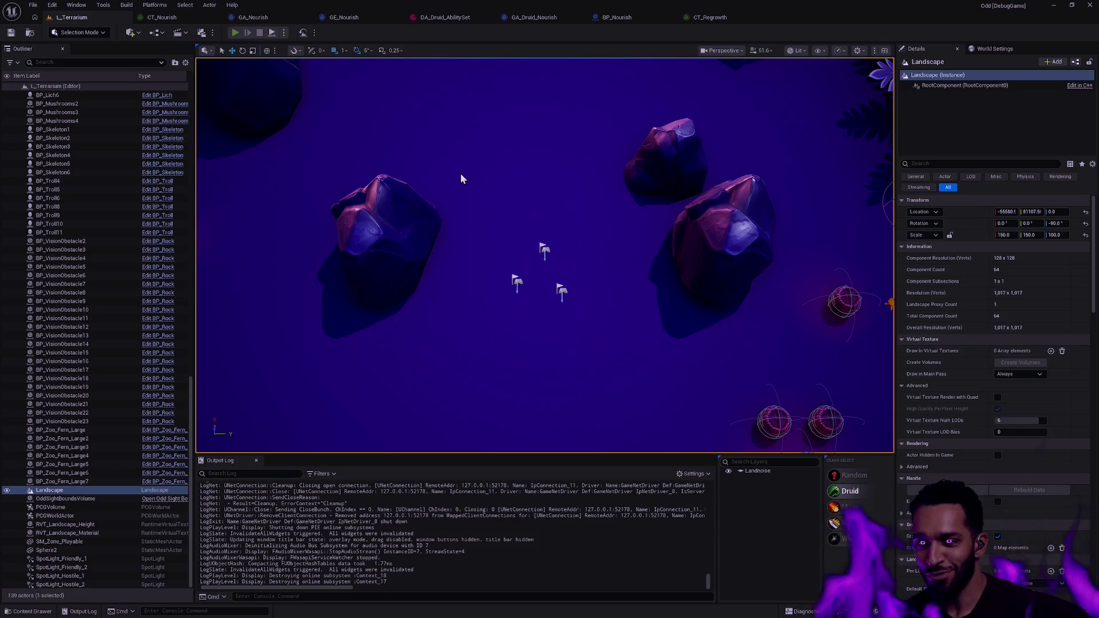
key(alt+p)
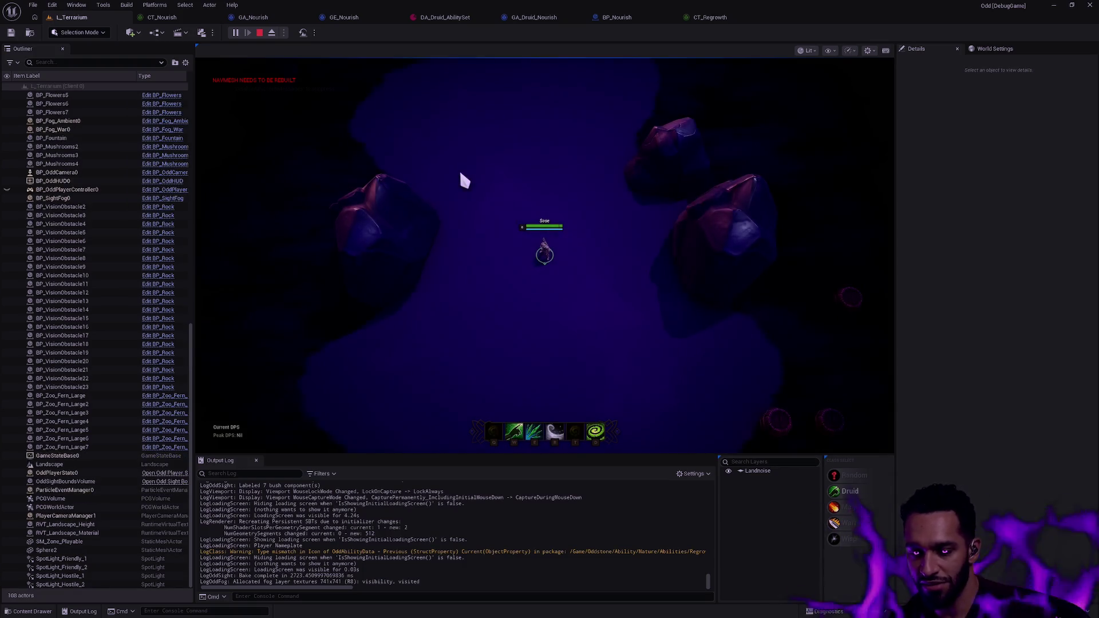
key(s)
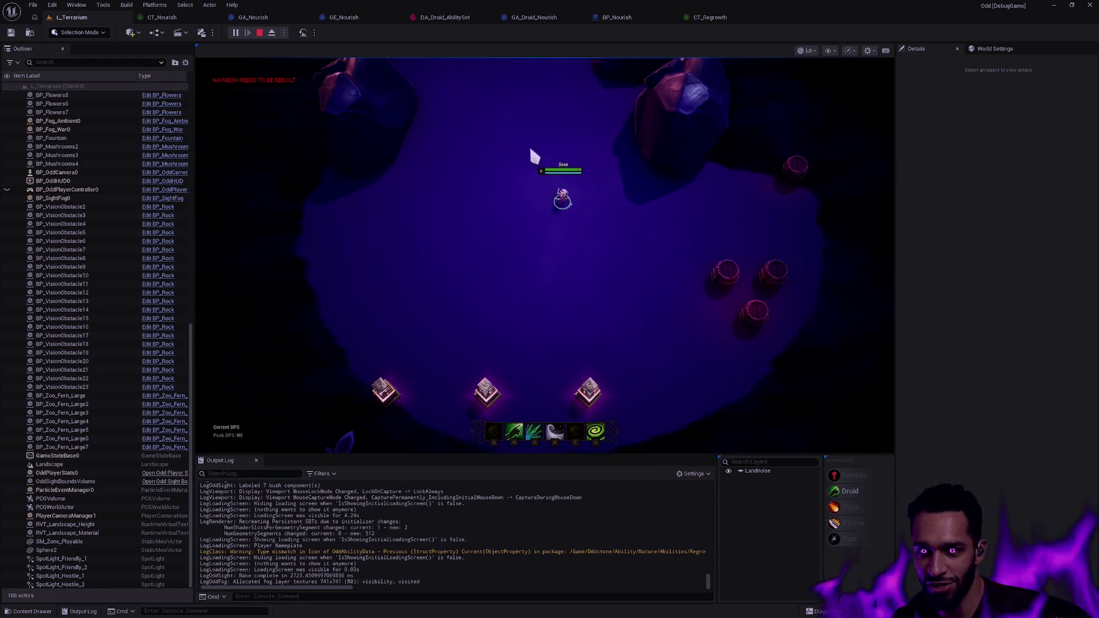
Walk the druid around casting Regrowth plus the R and Q abilities, then switch to Rider
right_click(540, 235)
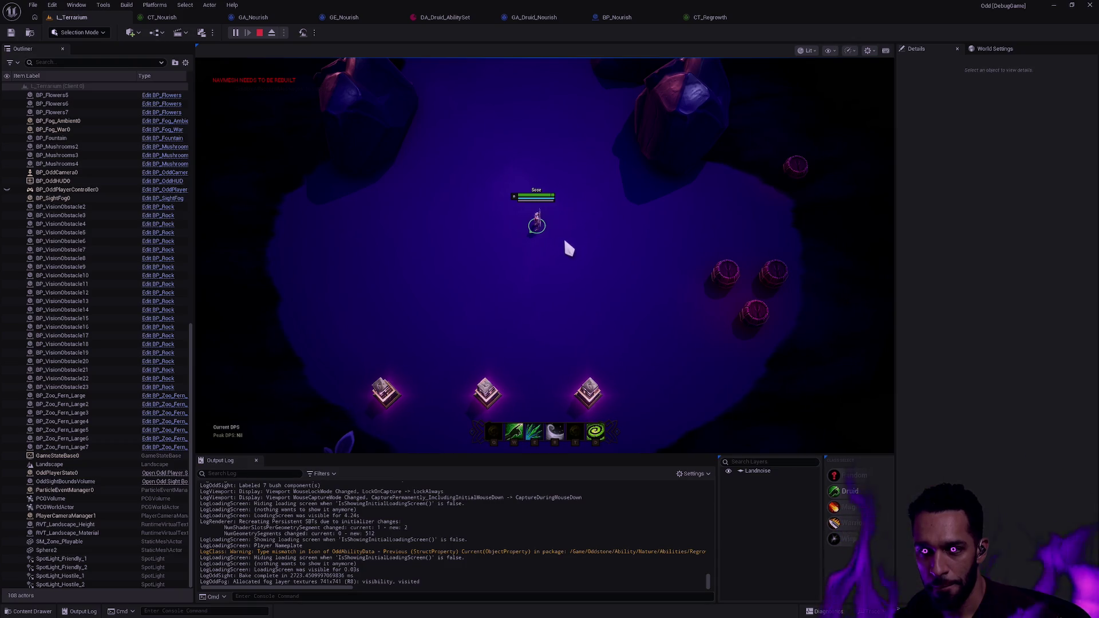
key(w)
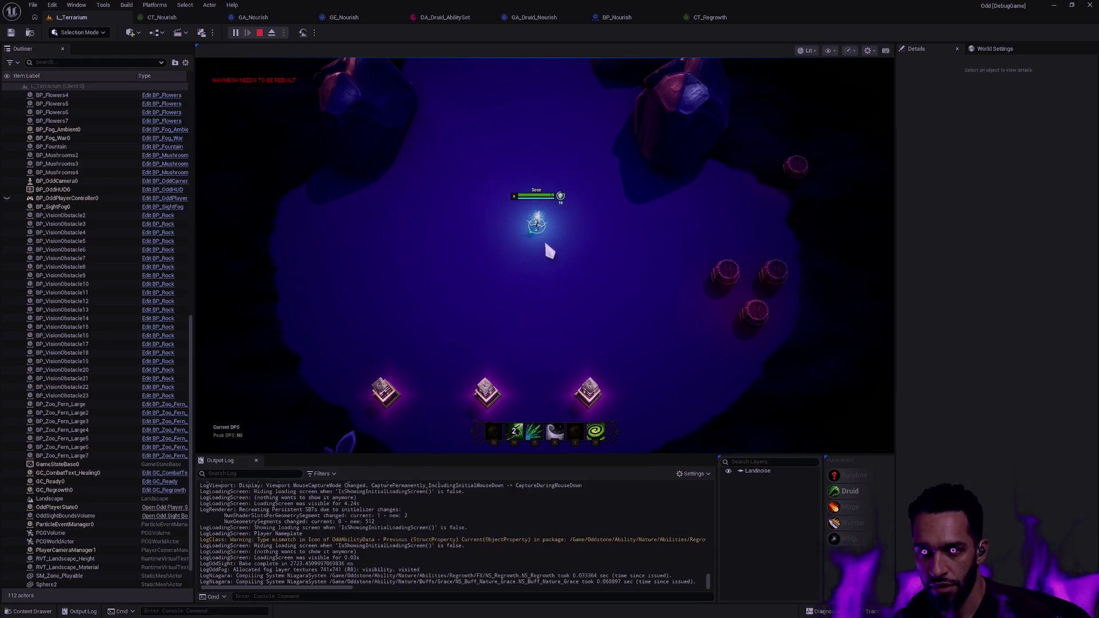
right_click(564, 252)
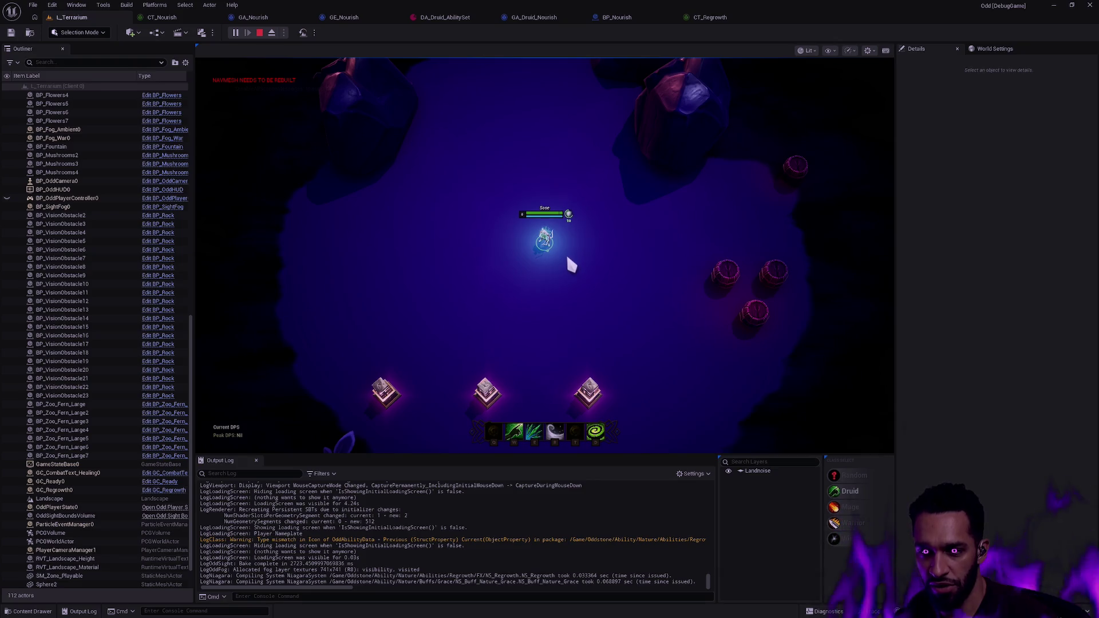
right_click(569, 259)
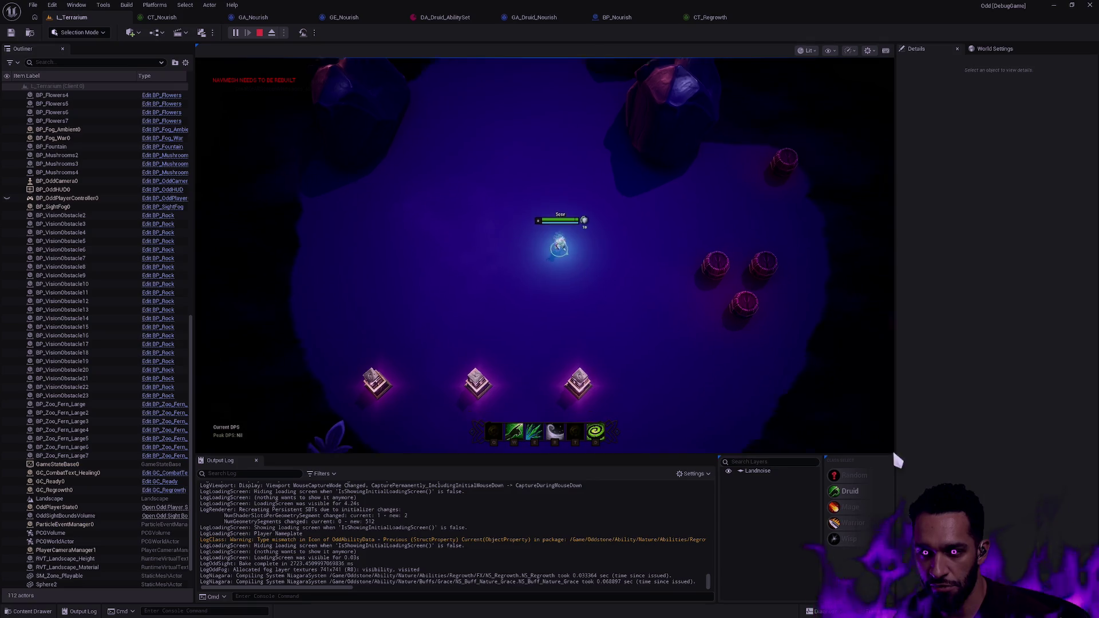
right_click(617, 449)
key(r)
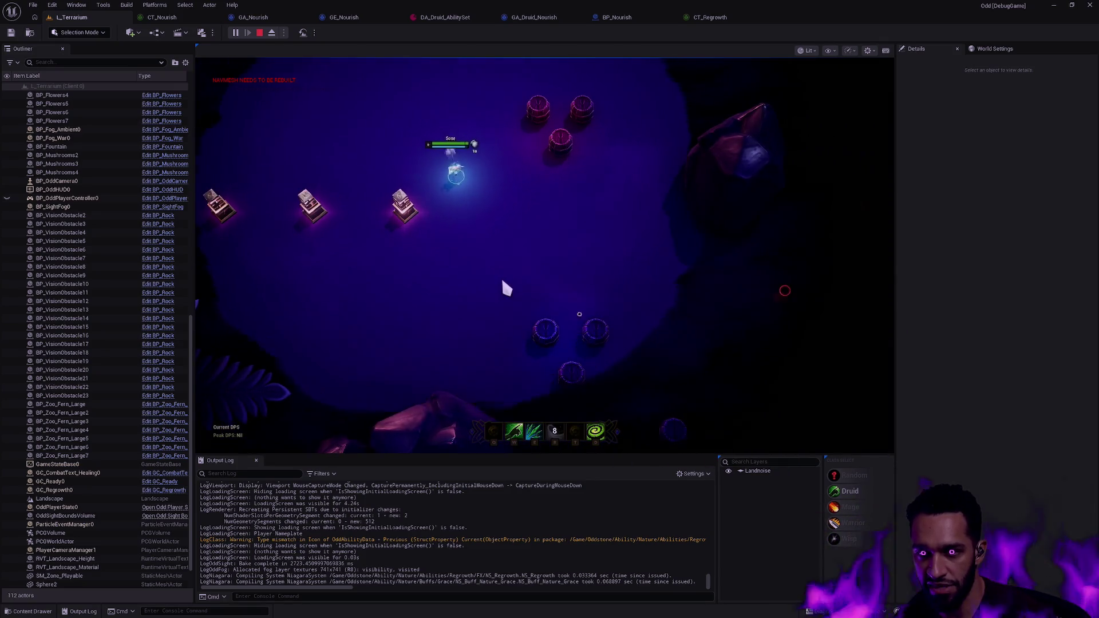
key(q)
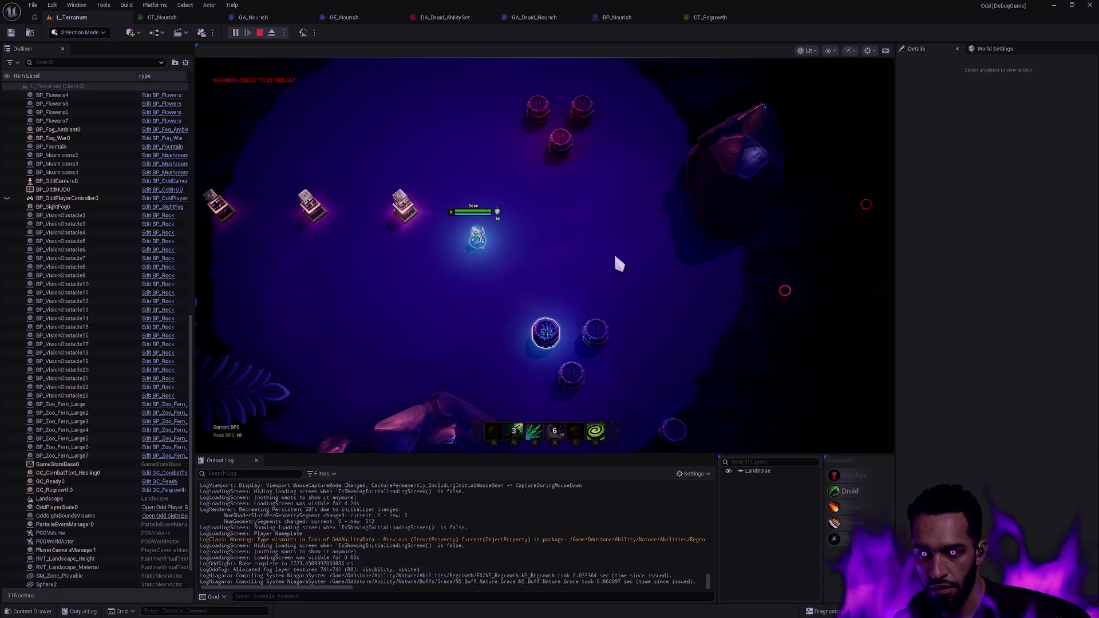
key(alt+Tab)
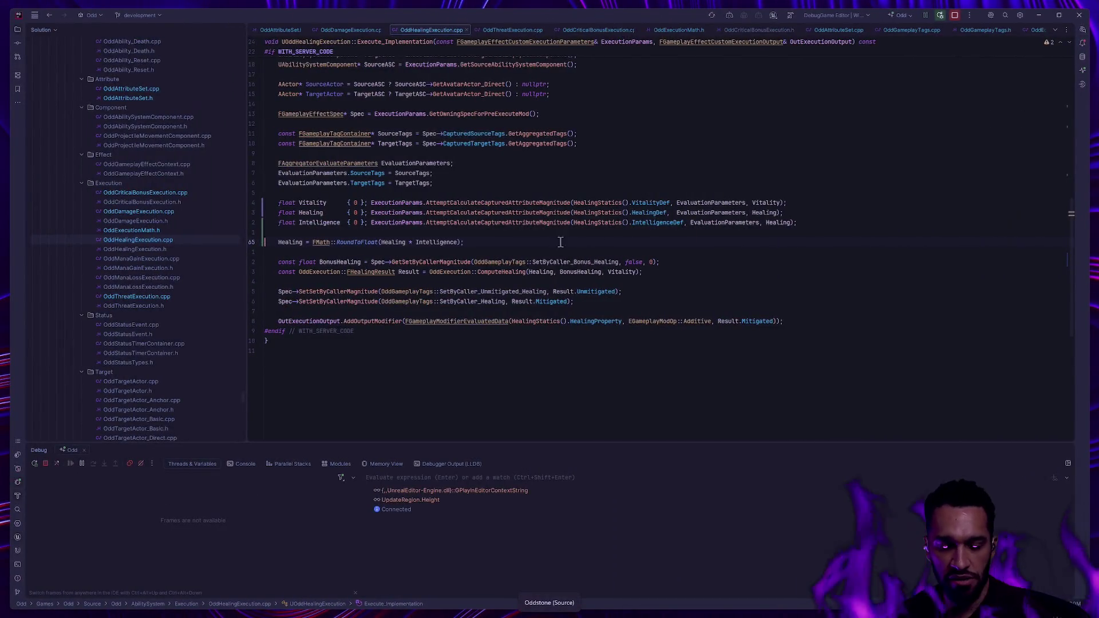
Inspect the SetByCaller tag documentation popups in OddHealingExecution.cpp
mouse_move(524, 270)
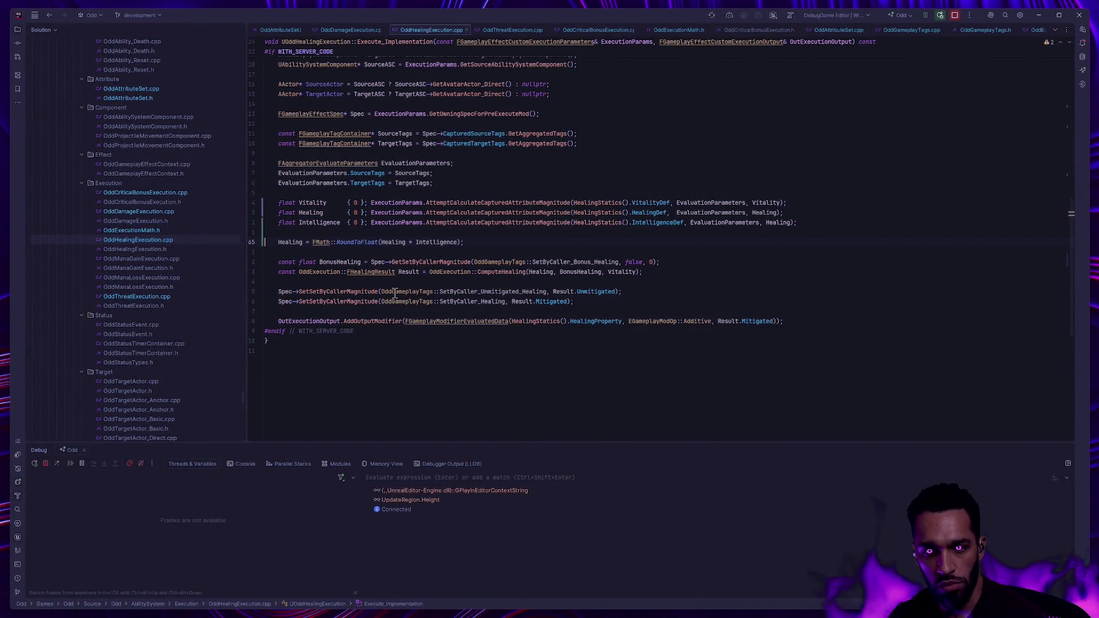
mouse_move(452, 288)
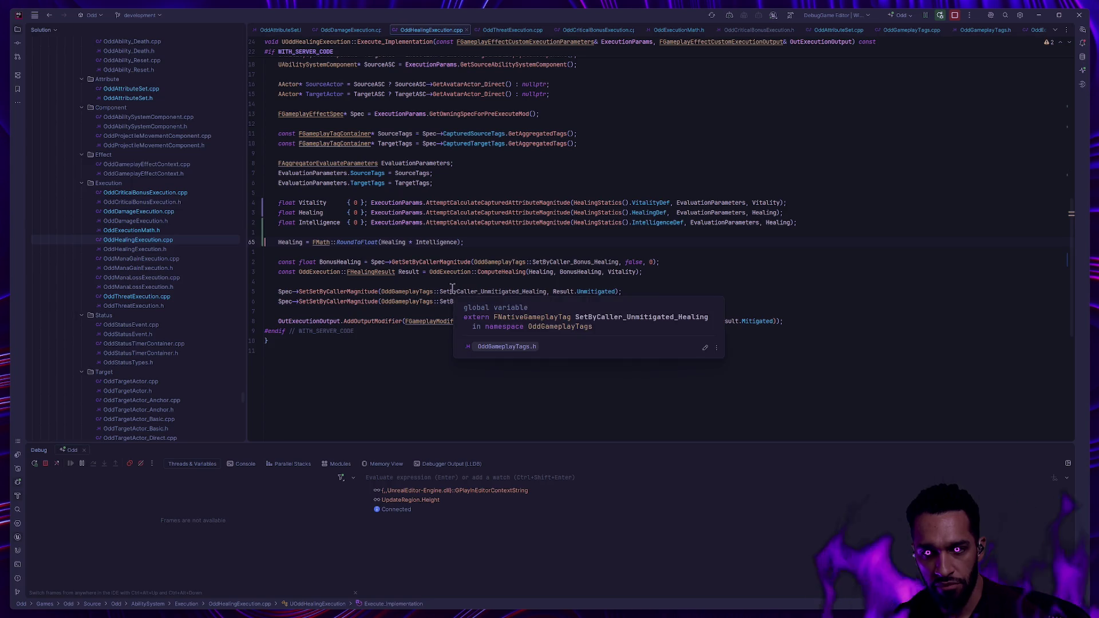
key(Escape)
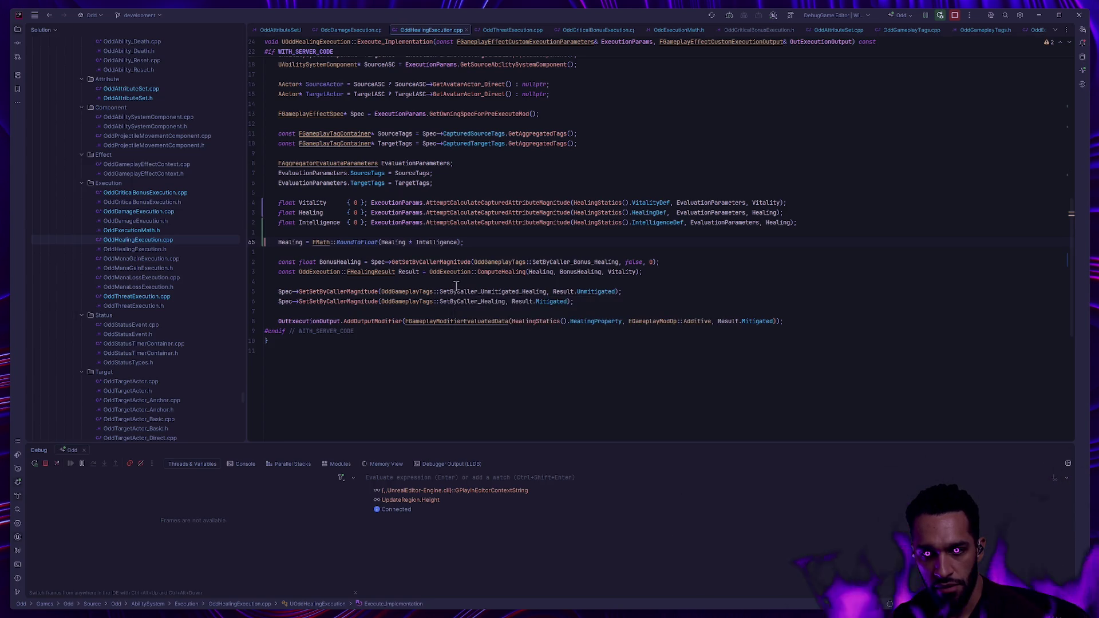
Read the ComputeHealing definition in OddExecutionMath.h, then go back and return to Unreal
ctrl+click(496, 272)
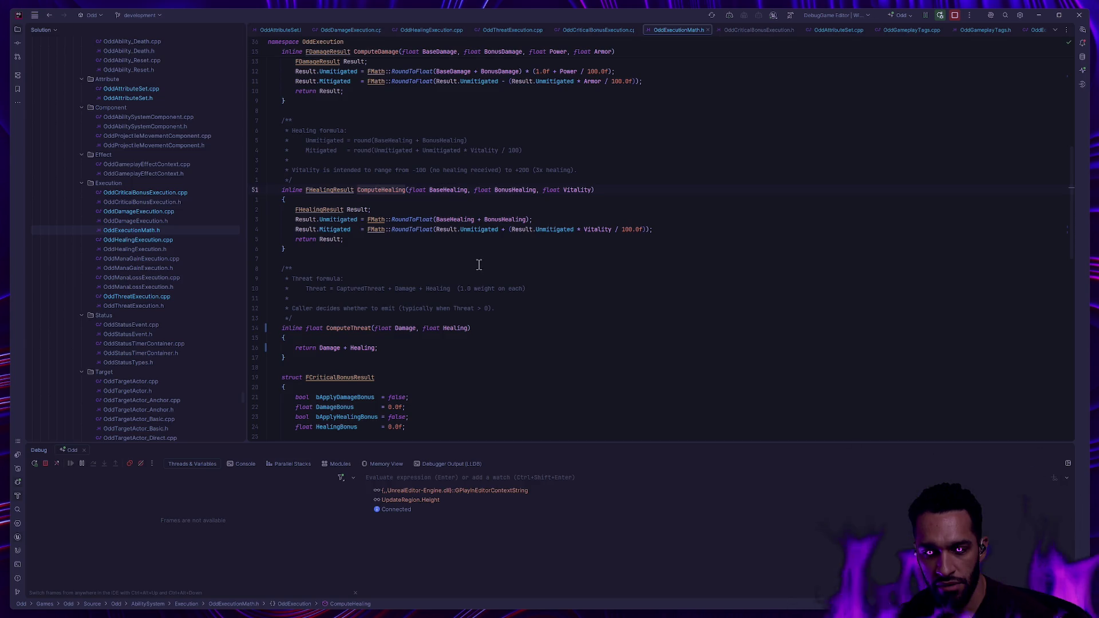
scroll(454, 261, down, 8)
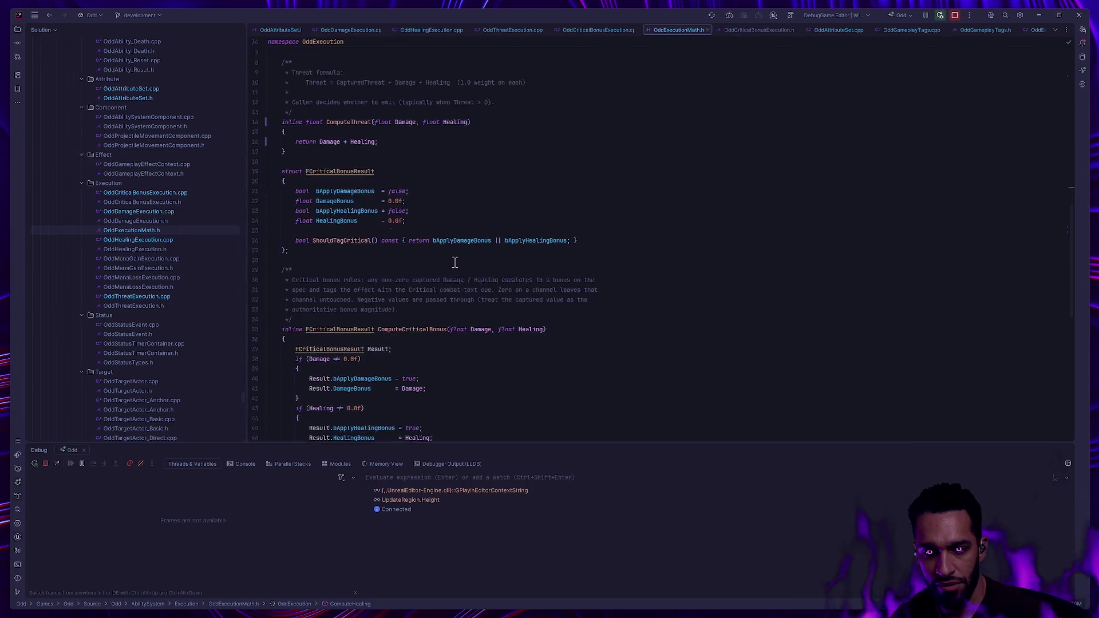
scroll(454, 262, up, 10)
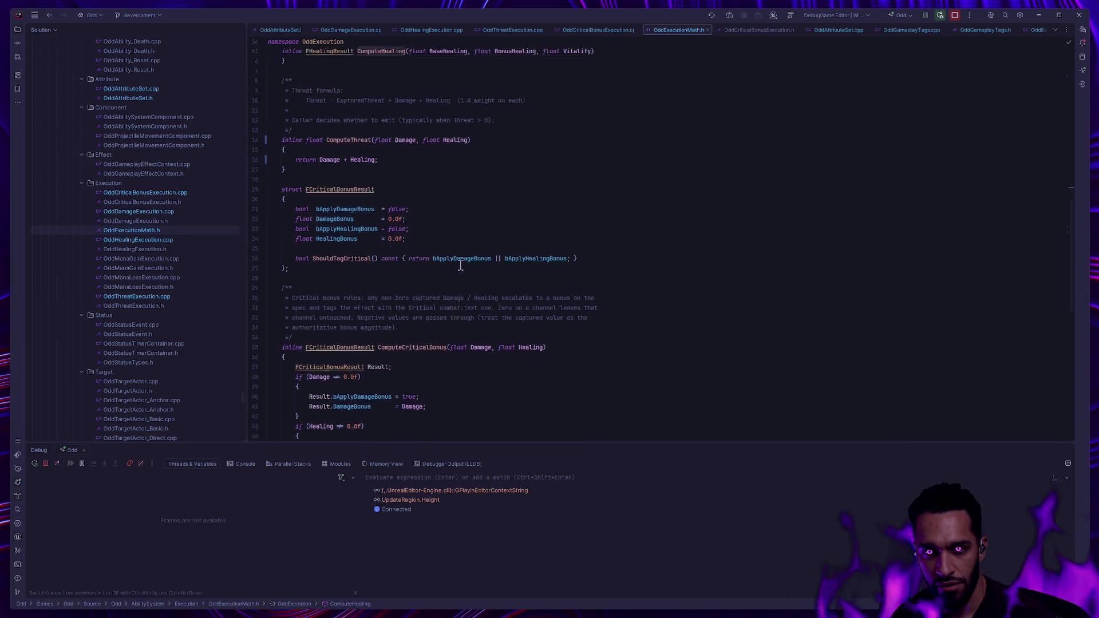
key(ctrl+alt+Left)
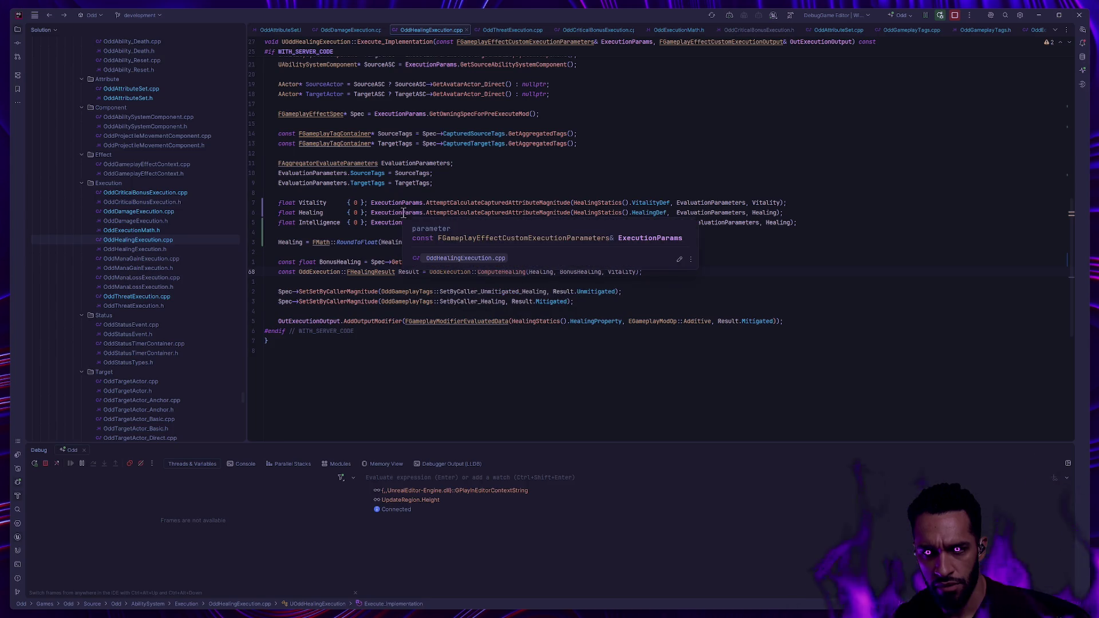
key(ctrl+super+Right)
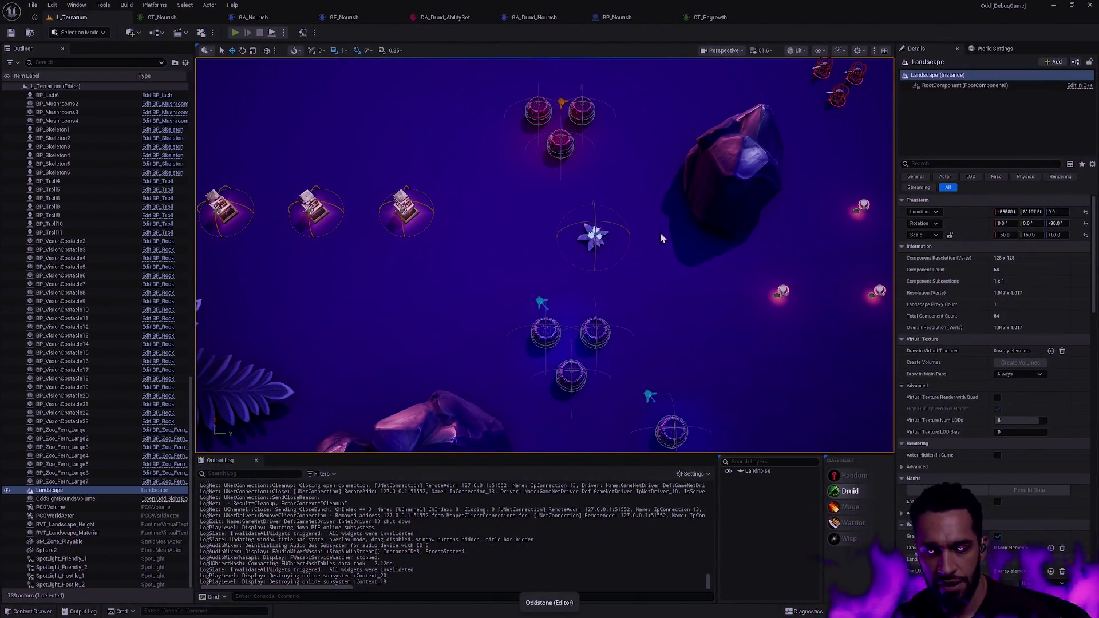
key(alt+p)
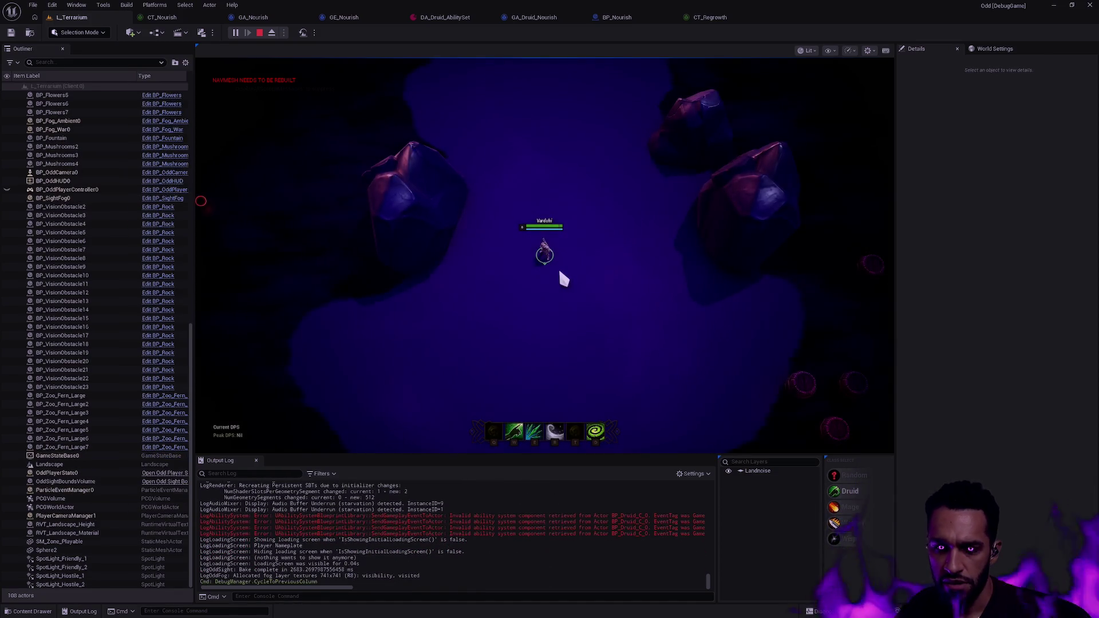
key(apostrophe)
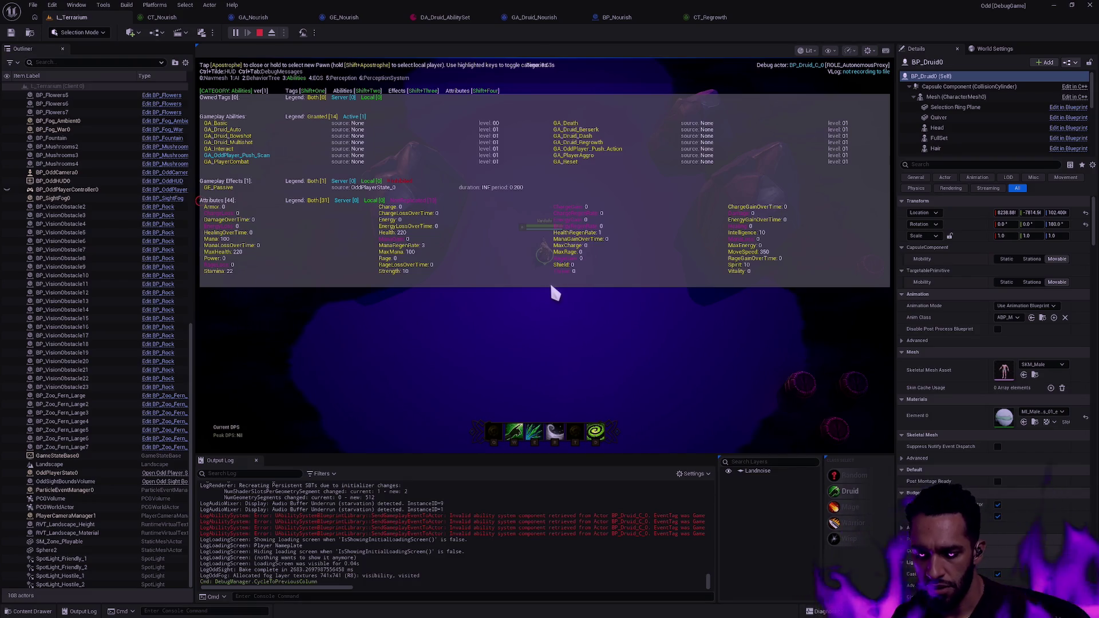
key(apostrophe)
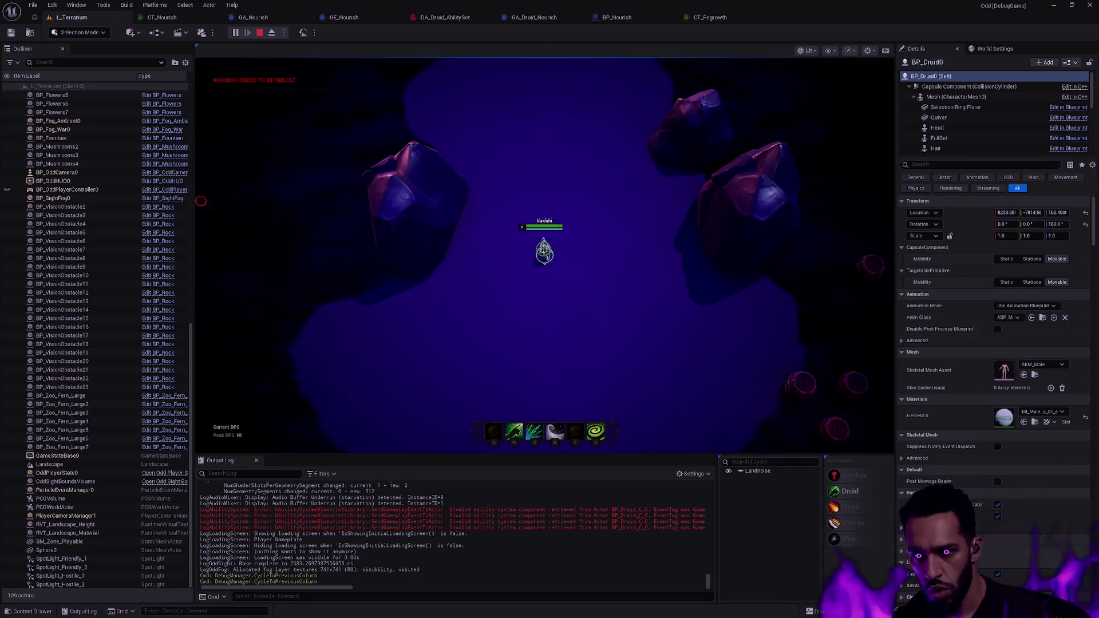
key(w)
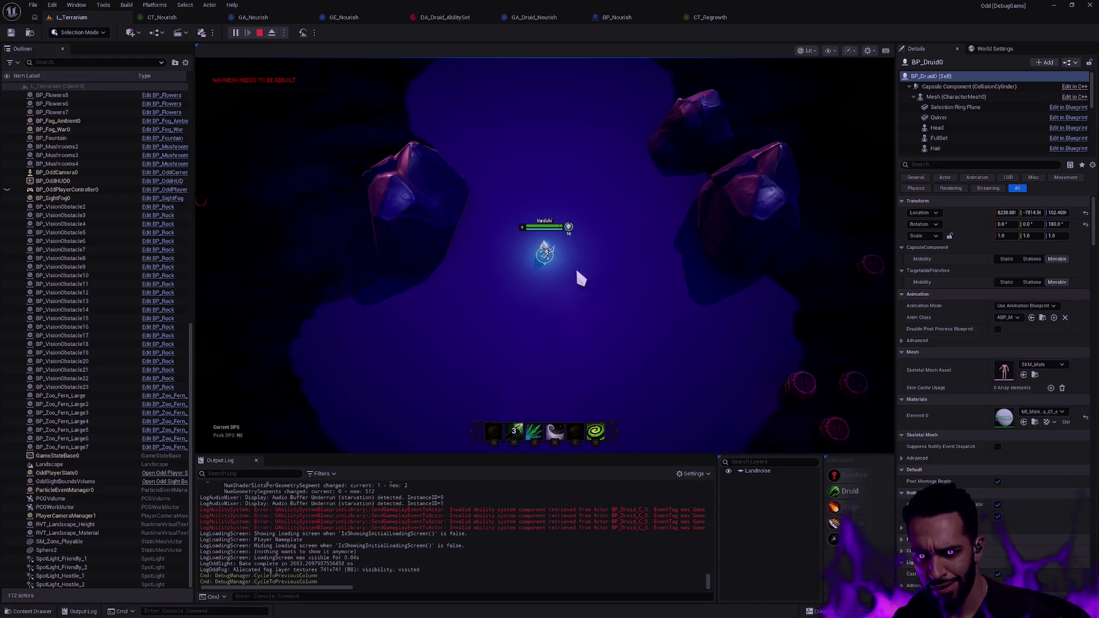
key(Escape)
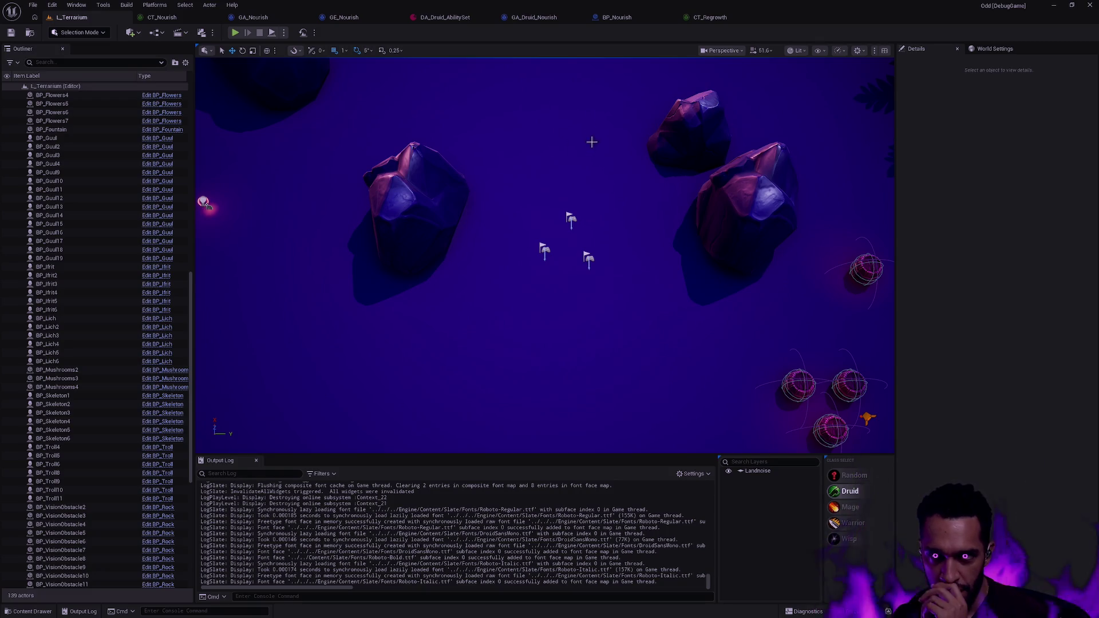
Open GE_Regrowth from the AbilityGameplayEffects collection and inspect its expanded Components and Executions
key(ctrl+space)
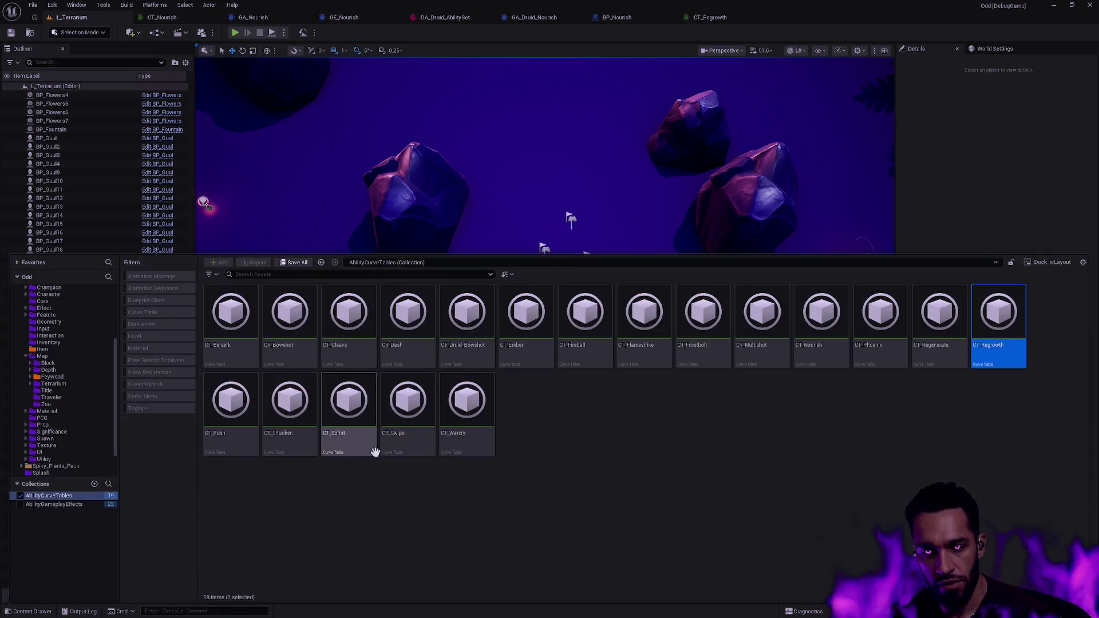
click(72, 504)
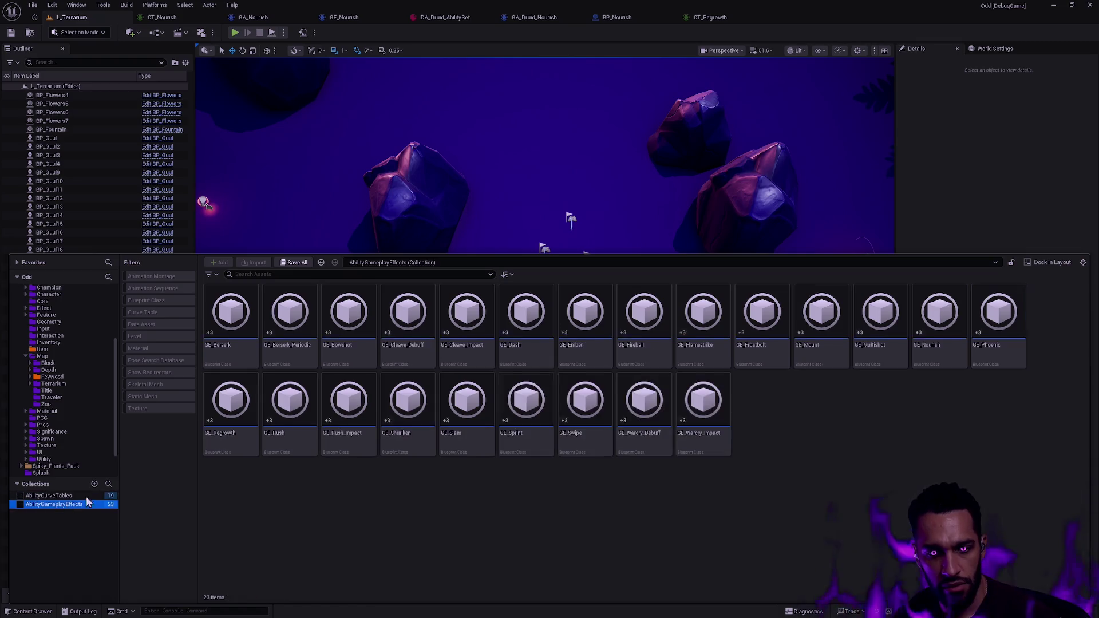
double_click(231, 401)
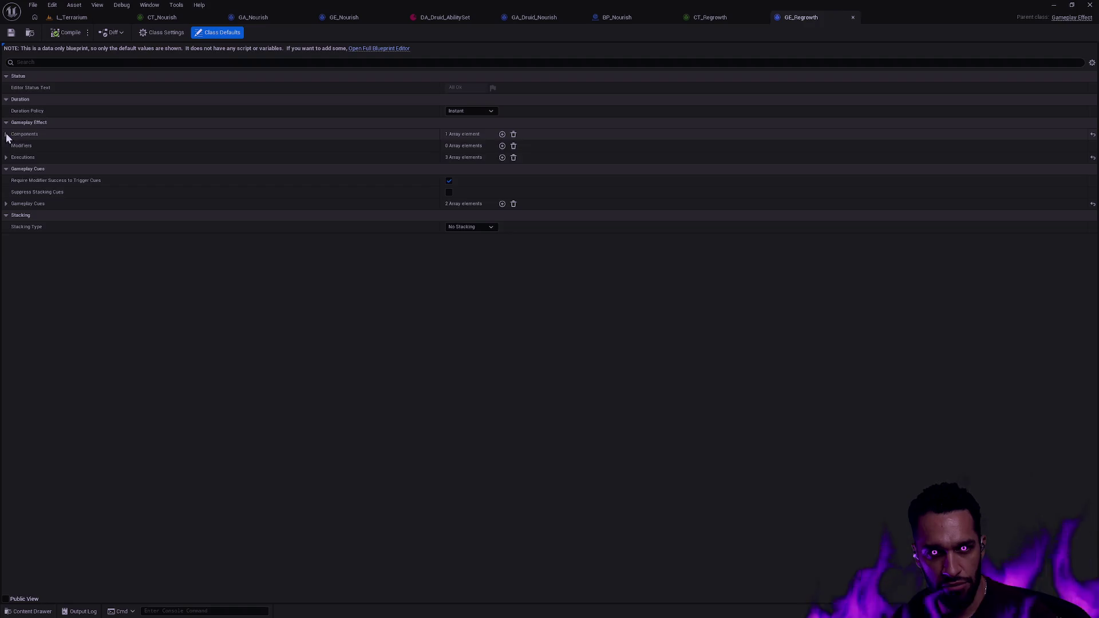
click(6, 134)
click(6, 239)
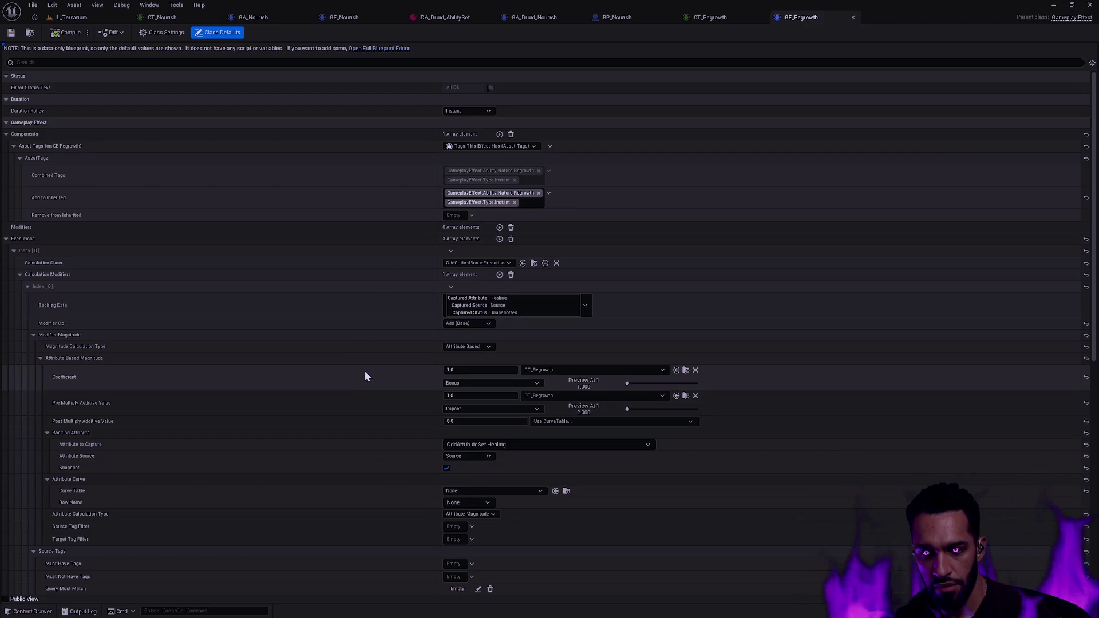
scroll(366, 376, down, 3)
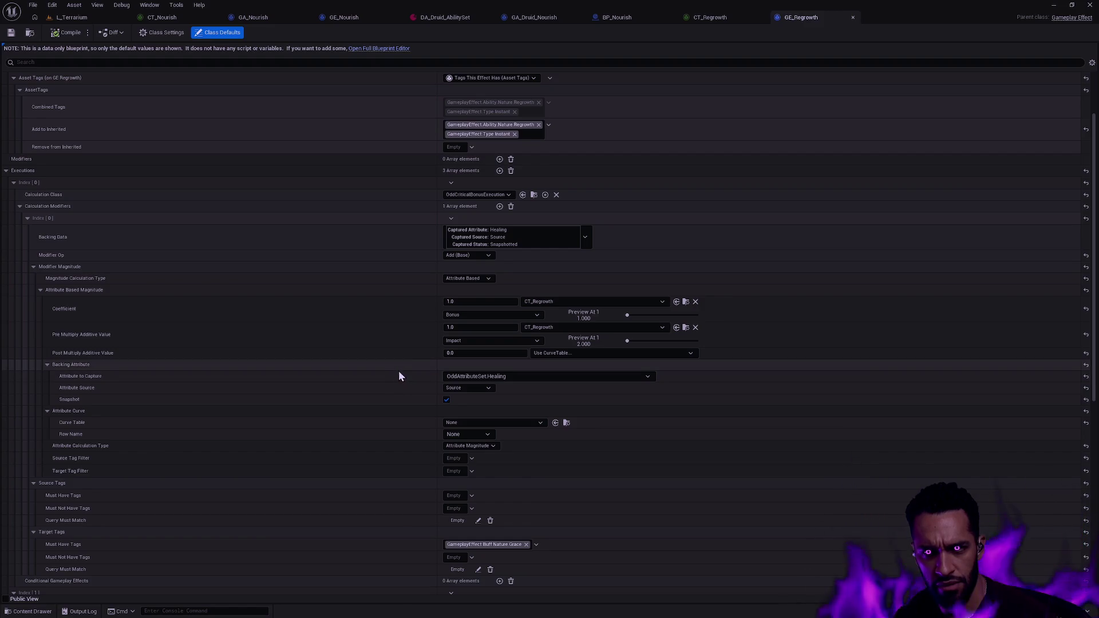
scroll(412, 367, up, 2)
scroll(434, 358, up, 1)
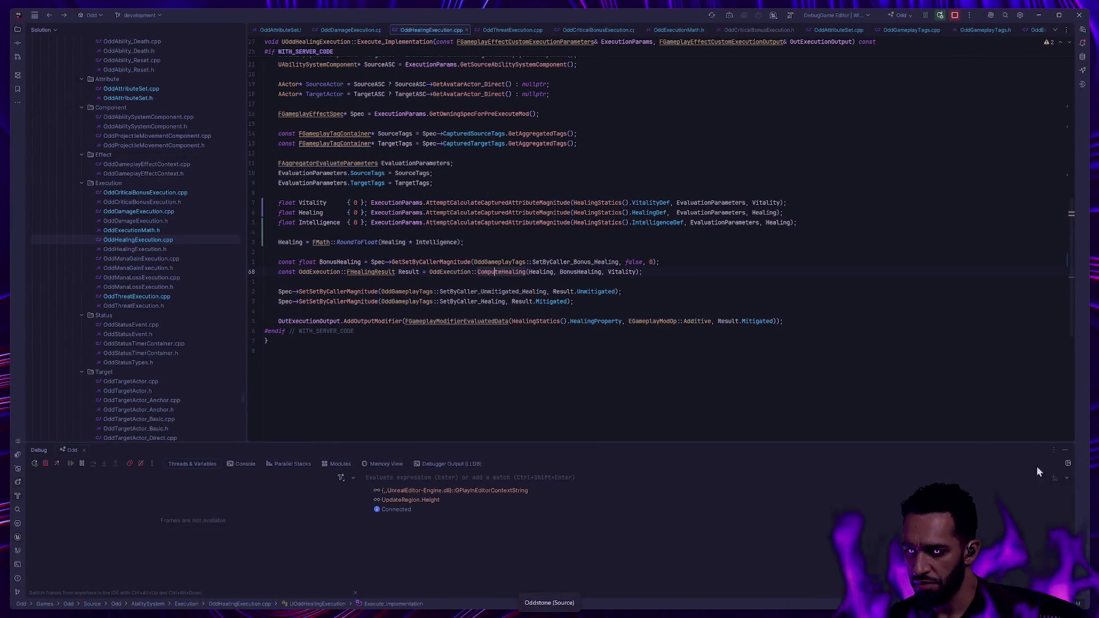
Collapse the Debug window and jump from the capture definitions struct to the DEFINE_ATTRIBUTE_CAPTUREDEF macro definition
click(1067, 451)
scroll(366, 389, up, 9)
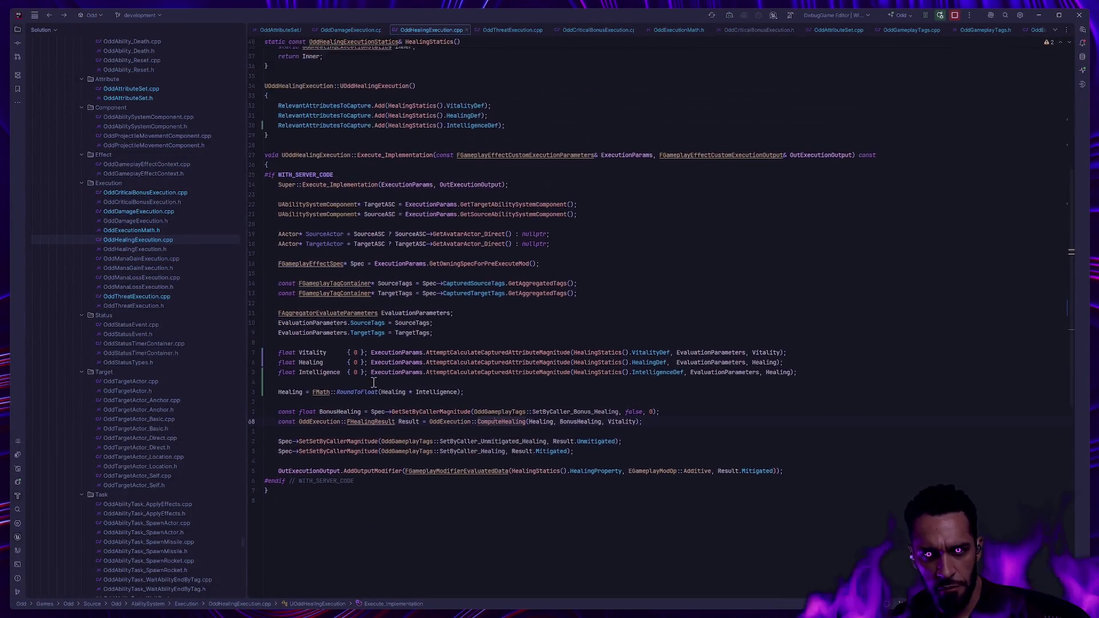
scroll(374, 384, up, 5)
click(438, 219)
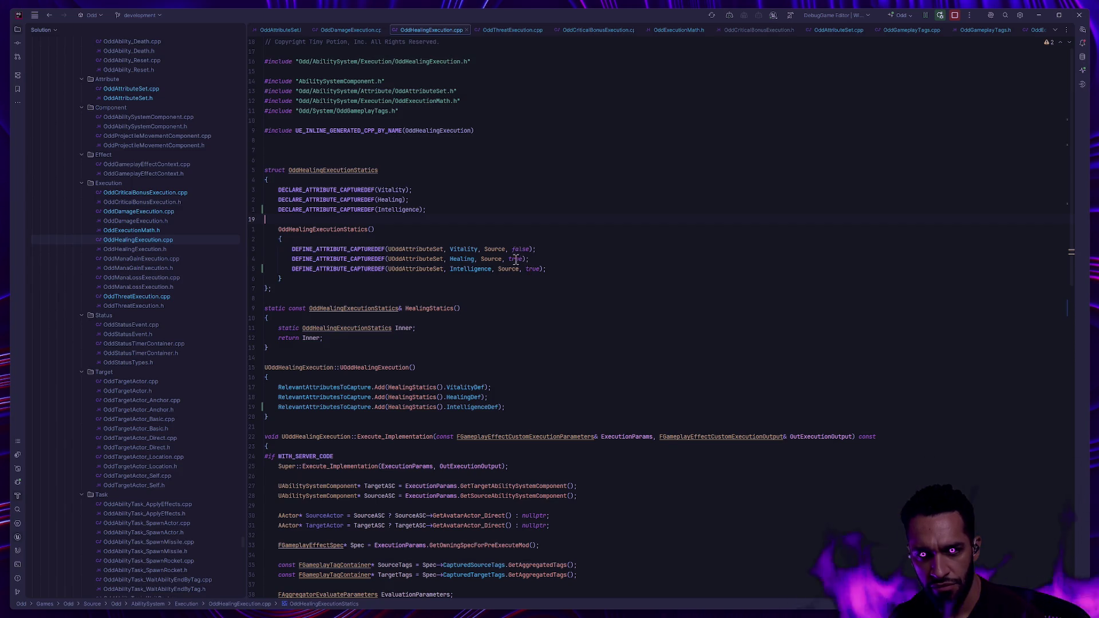
mouse_move(371, 247)
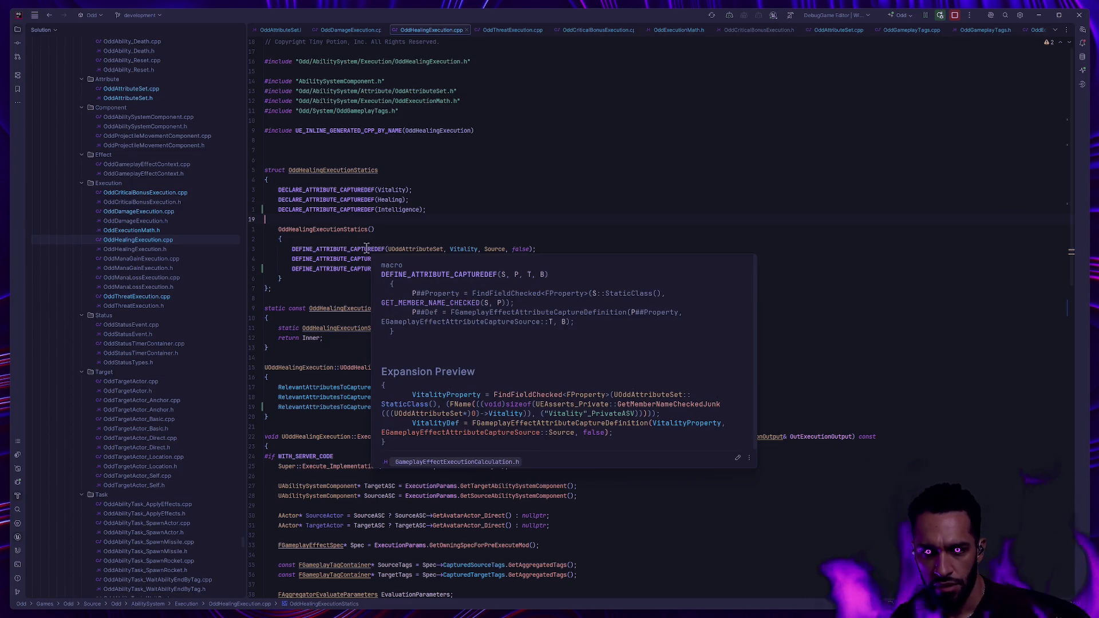
ctrl+click(363, 250)
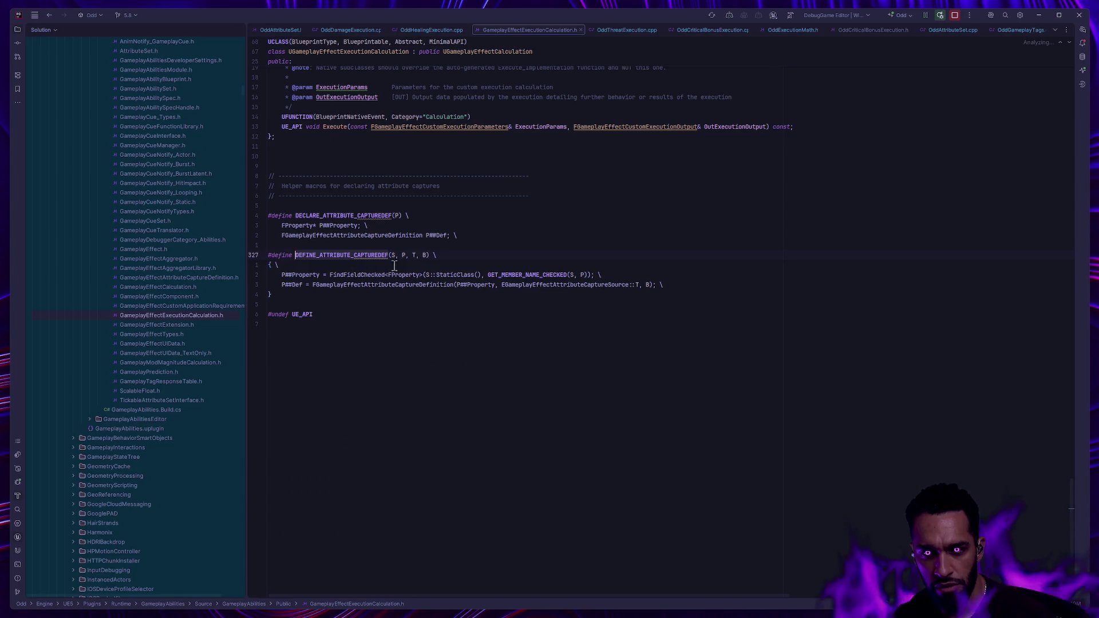
Inspect DEFINE_ATTRIBUTE_CAPTUREDEF and FGameplayEffectAttributeCaptureDefinition in the engine headers, then close both header tabs
mouse_move(413, 256)
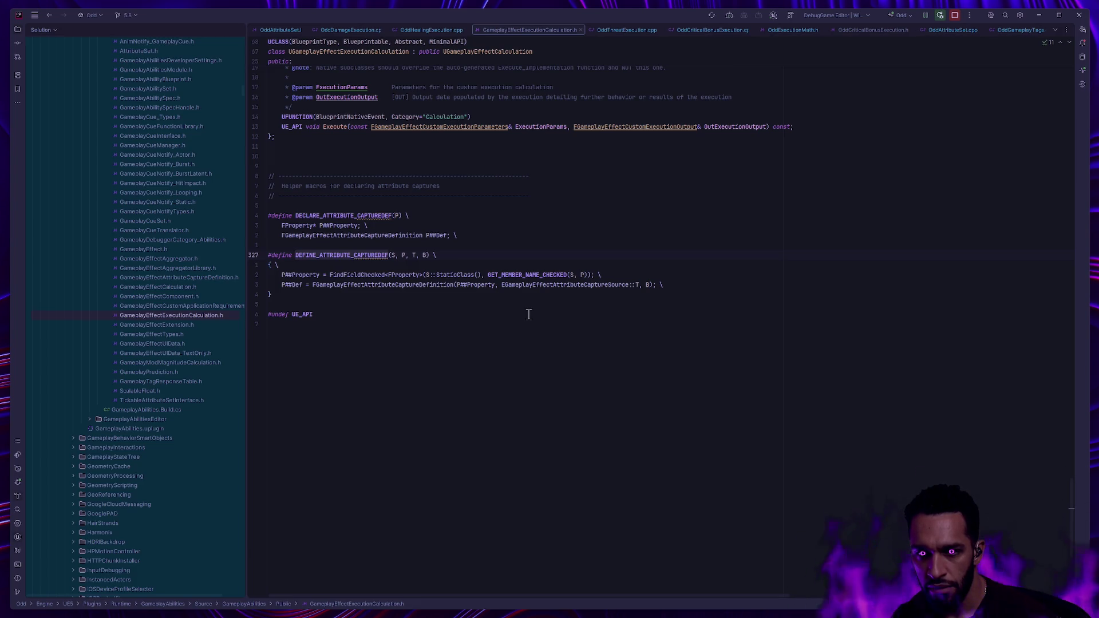
key(ctrl+alt+Left)
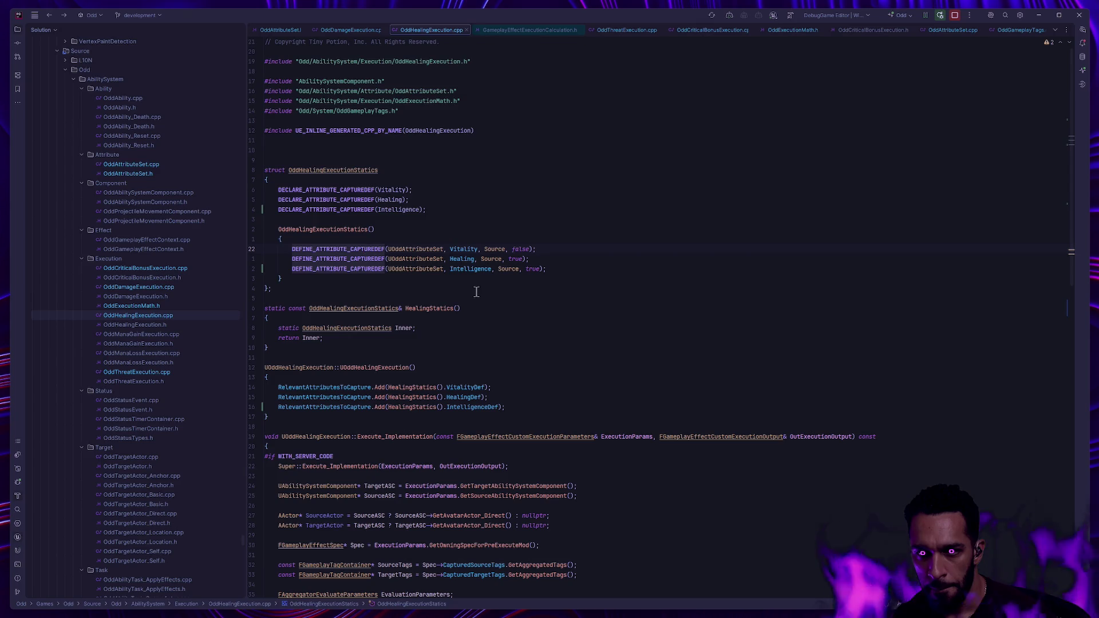
key(ctrl+b)
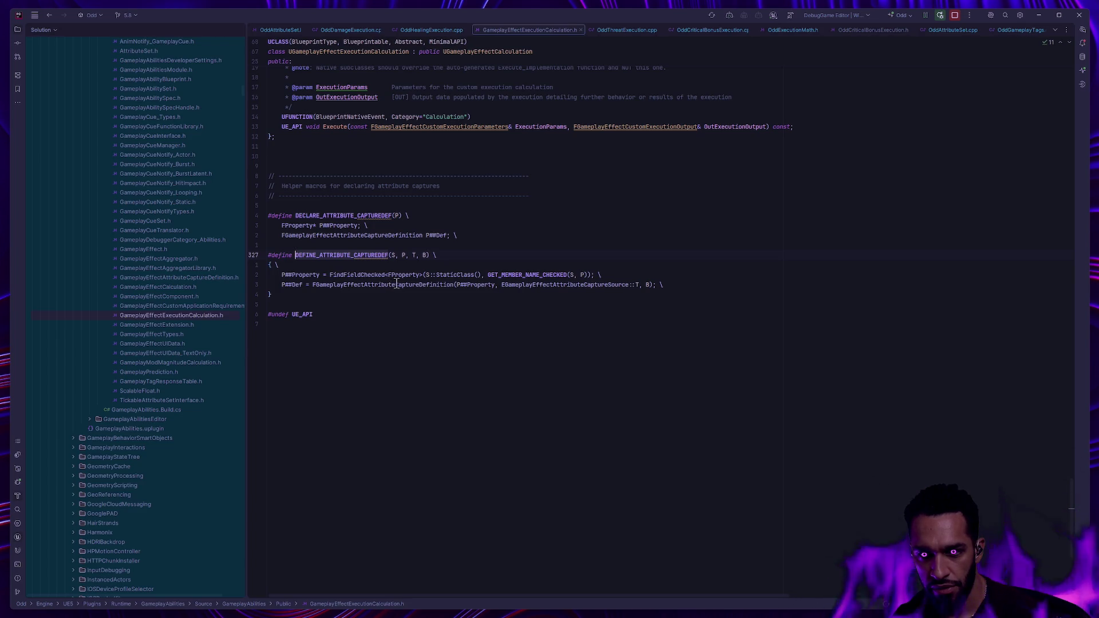
ctrl+click(377, 286)
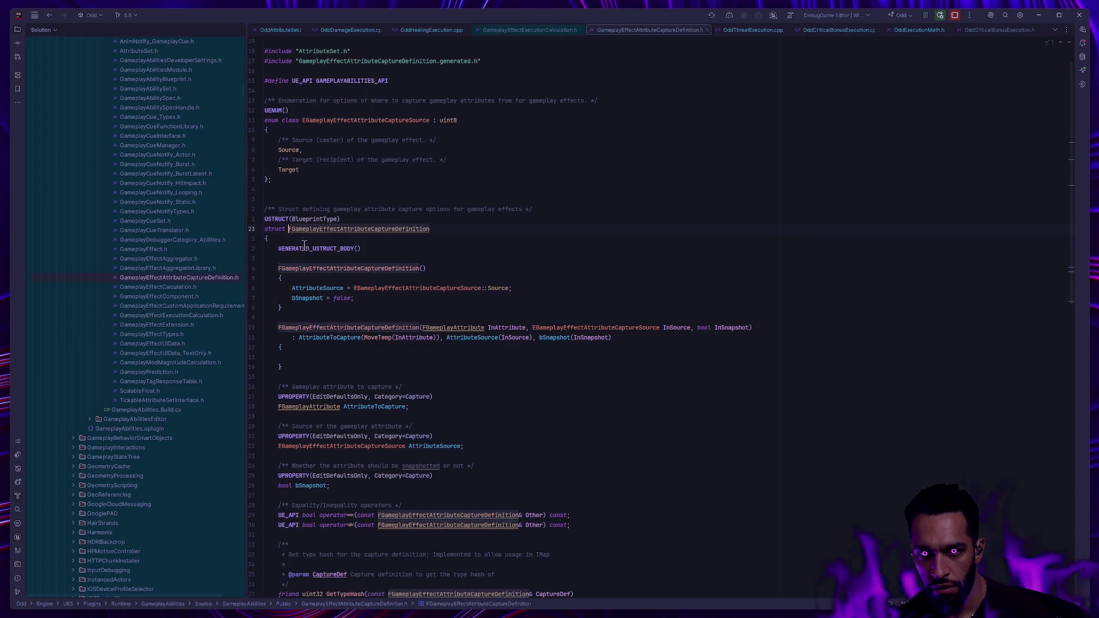
key(ctrl+minus)
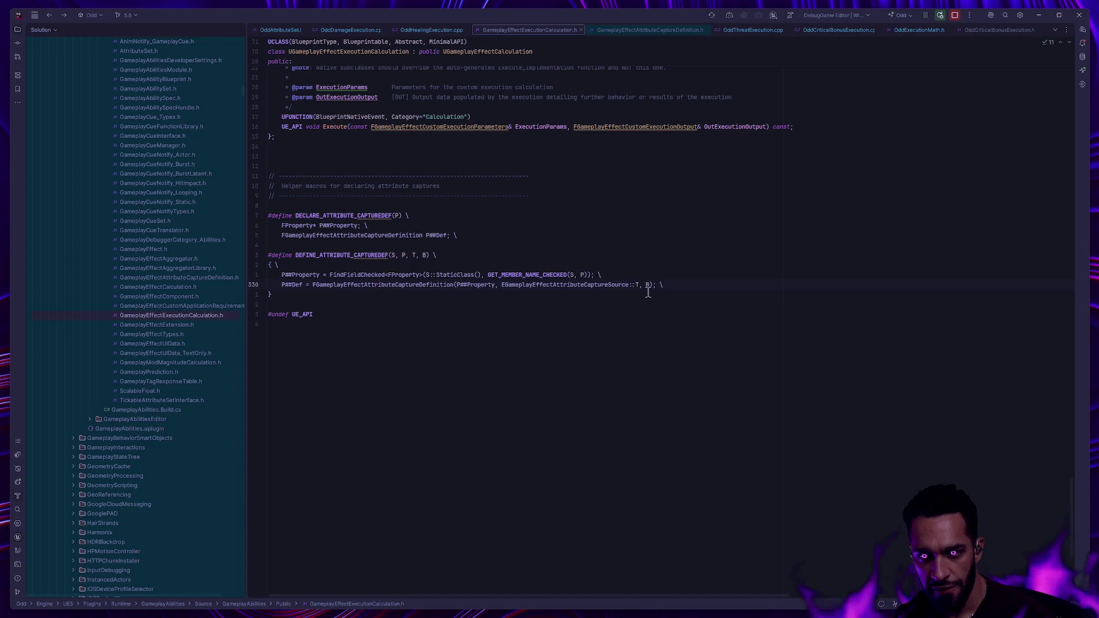
key(ctrl+shift+minus)
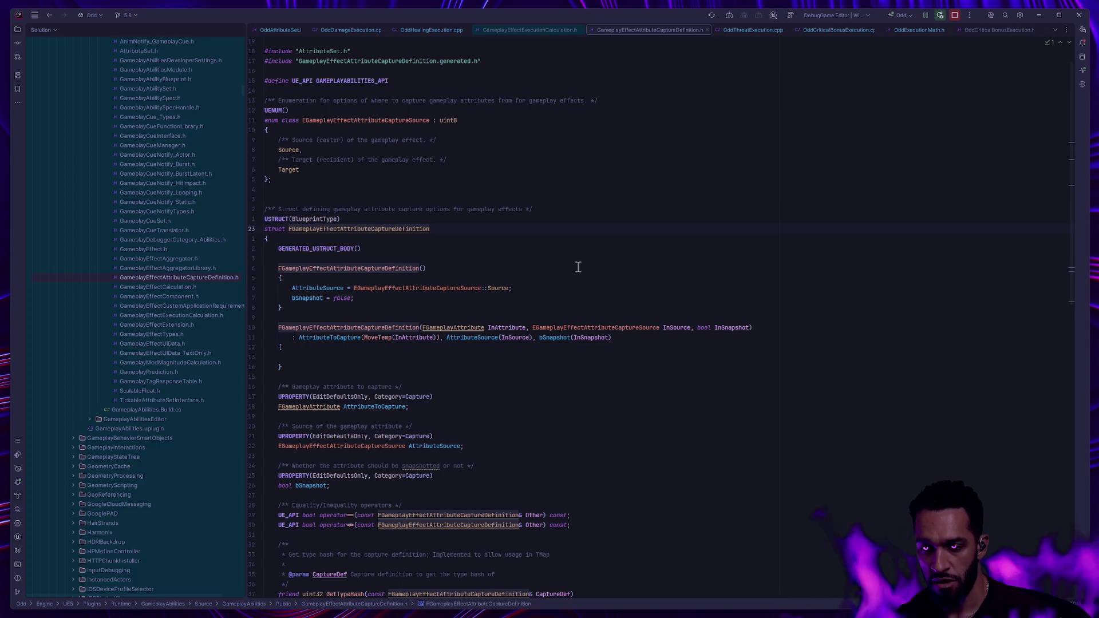
click(707, 30)
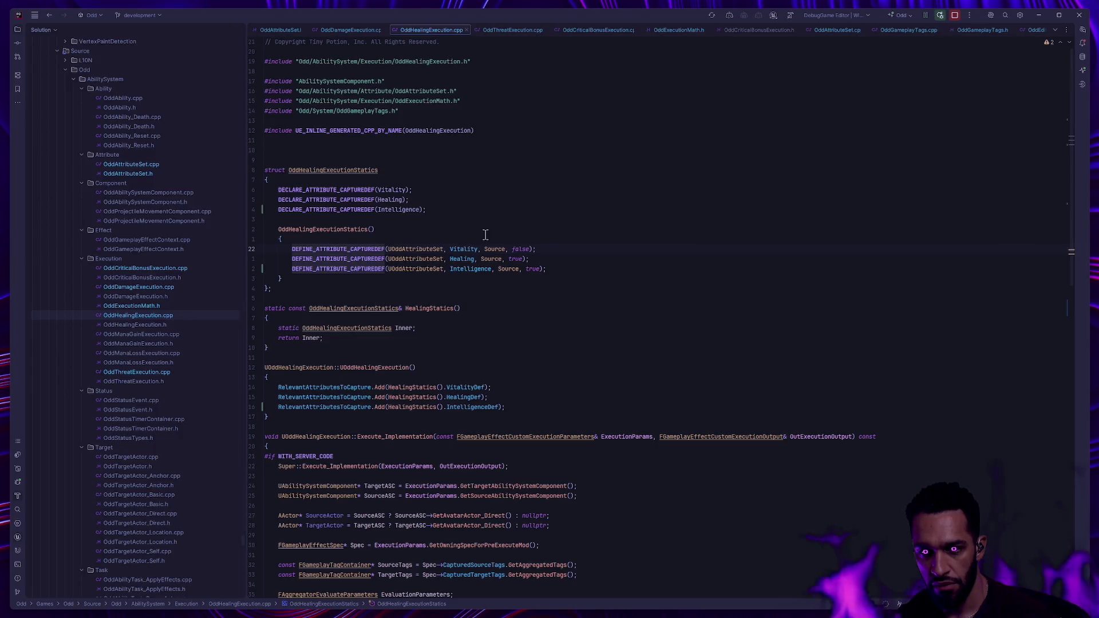
Open the damage and critical bonus execution source files to compare their code
click(567, 239)
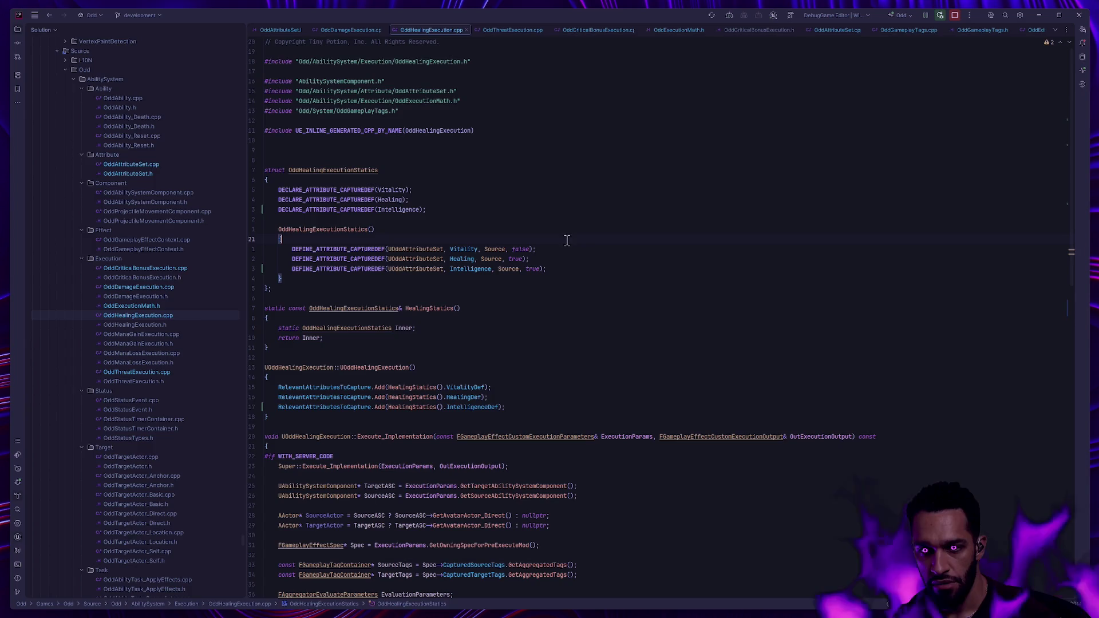
double_click(160, 287)
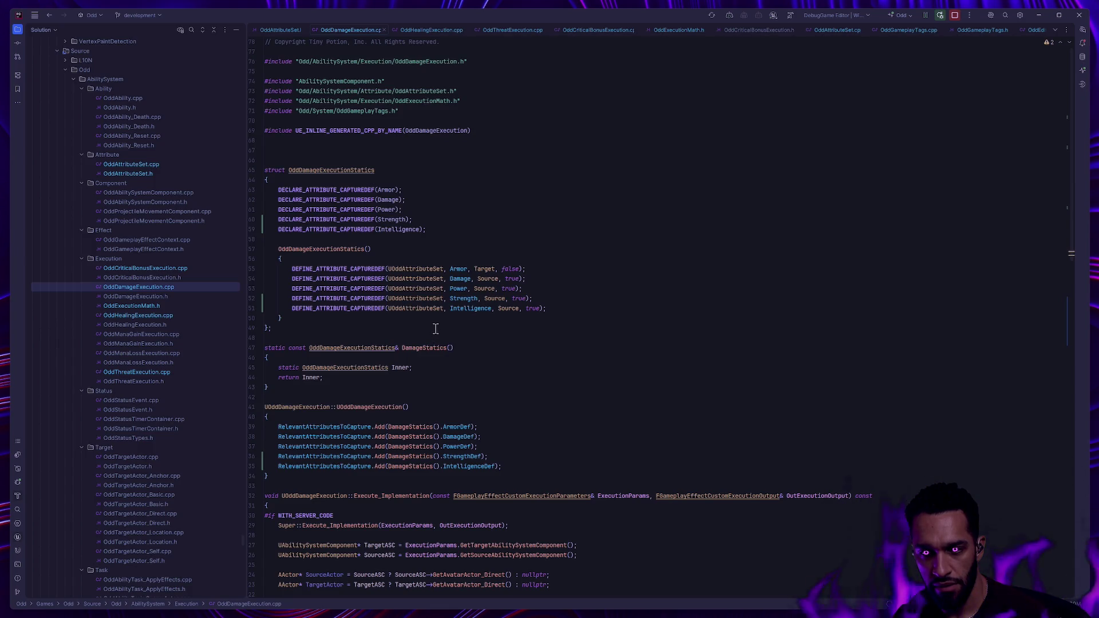
click(437, 329)
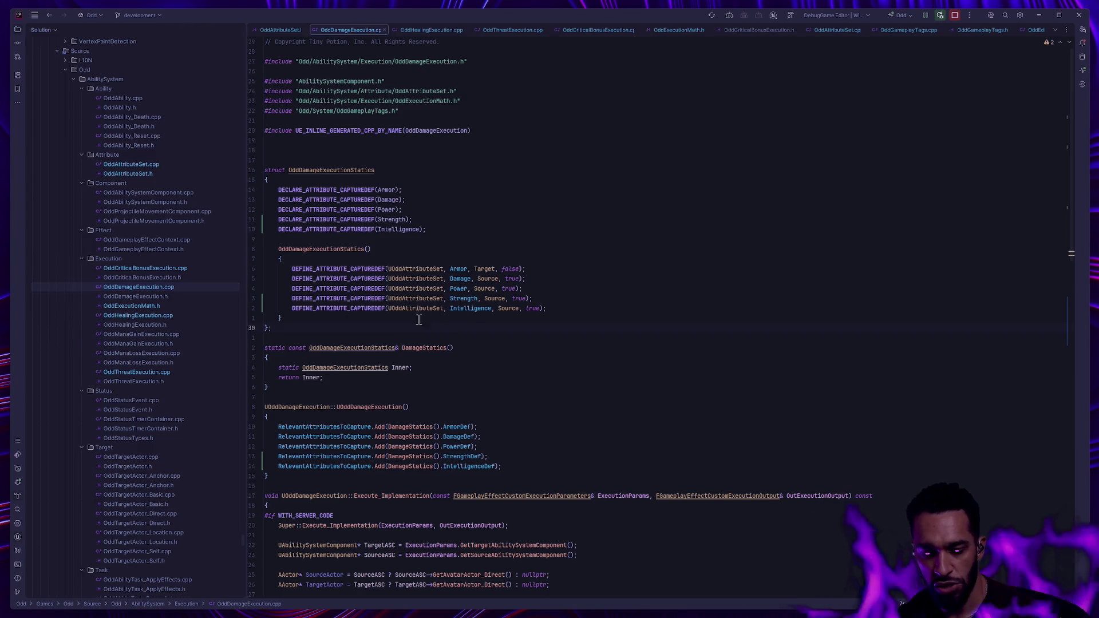
click(138, 268)
scroll(451, 348, up, 10)
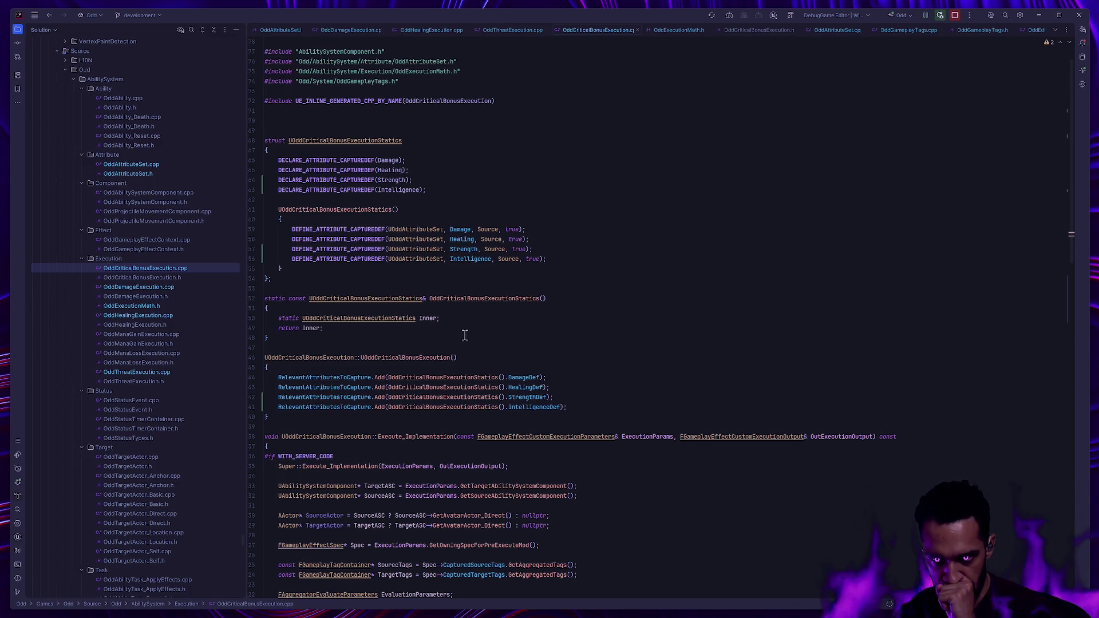
Set a breakpoint on OddHealingExecution.cpp's BonusHealing line, then return to L_Terrarium in Unreal
double_click(151, 316)
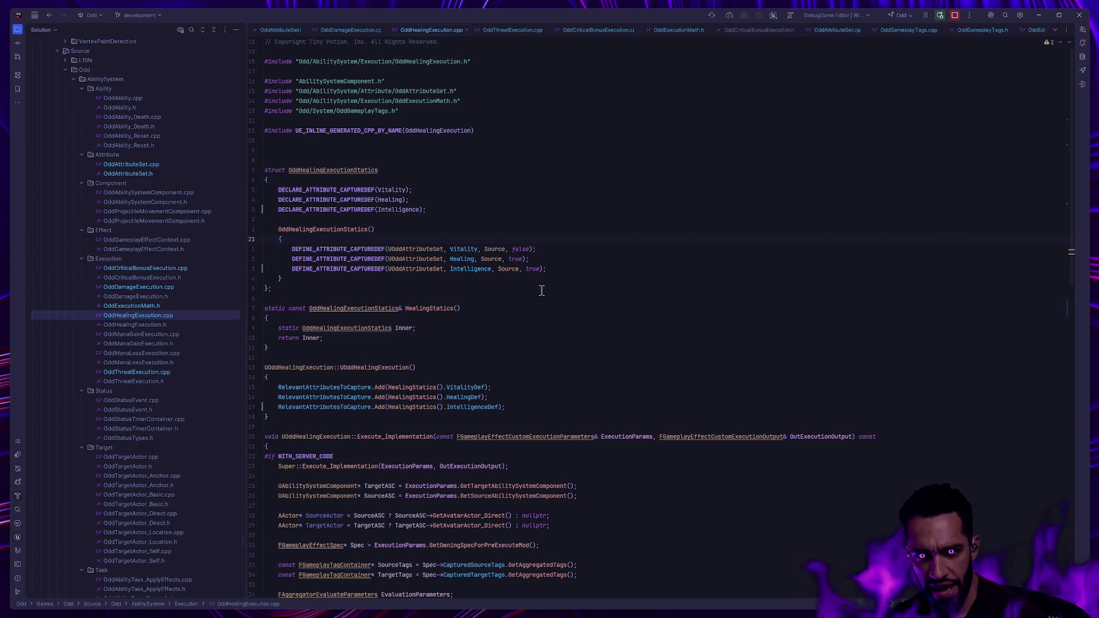
scroll(547, 292, down, 4)
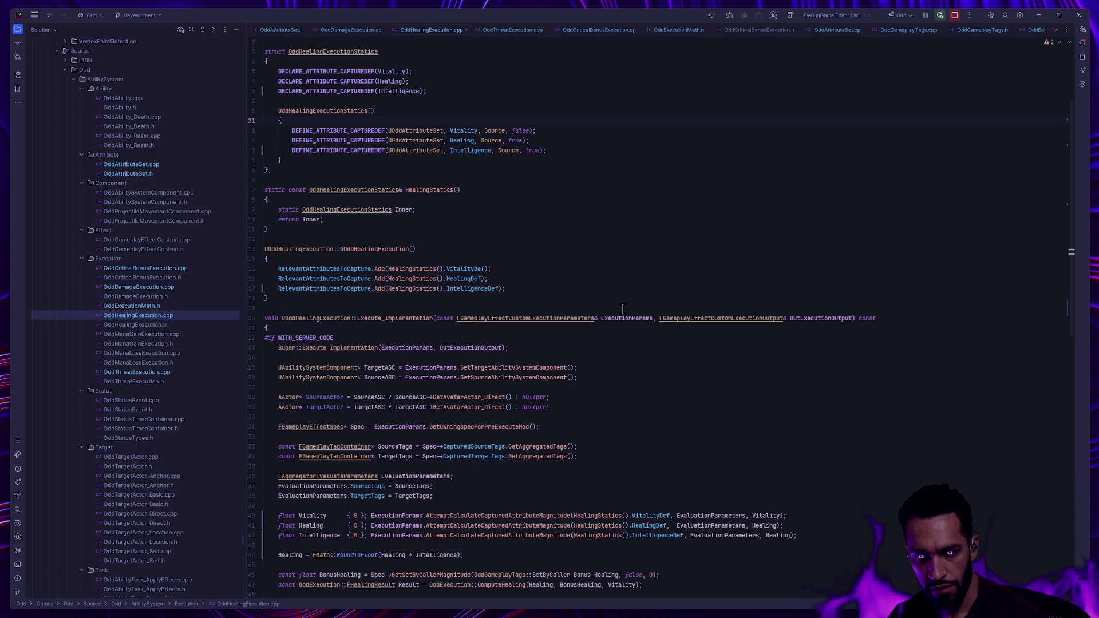
scroll(623, 310, down, 4)
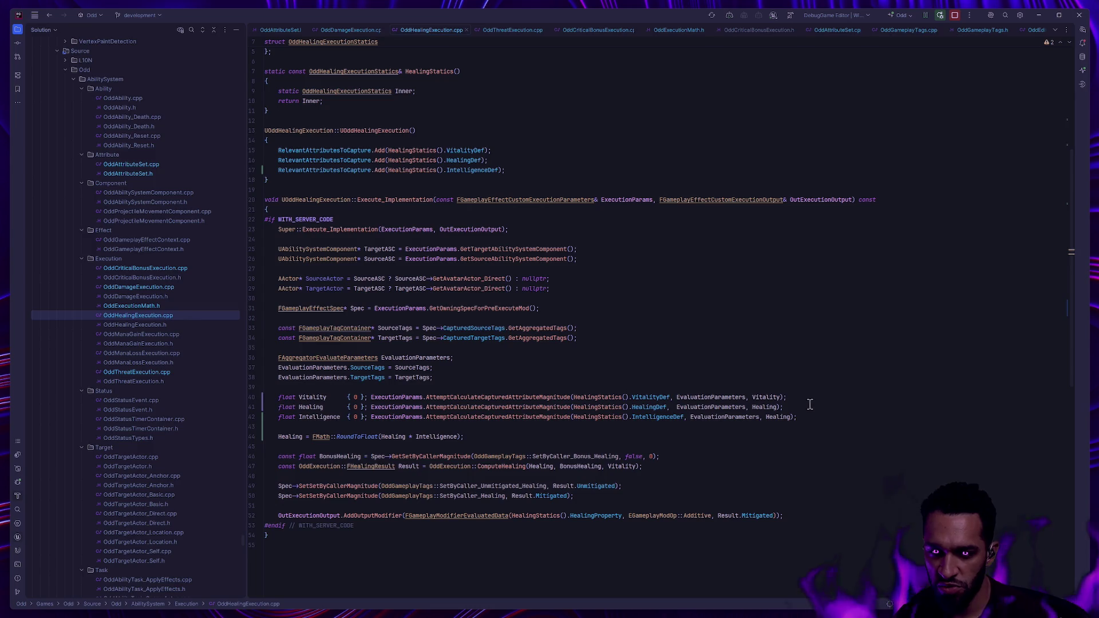
click(254, 457)
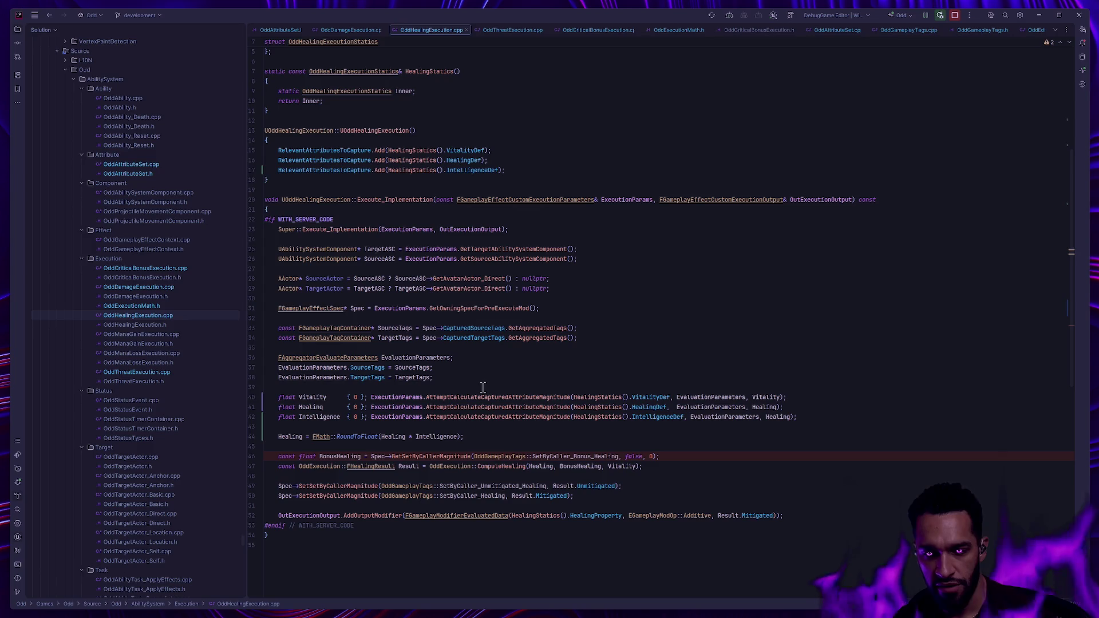
key(alt+Tab)
click(74, 18)
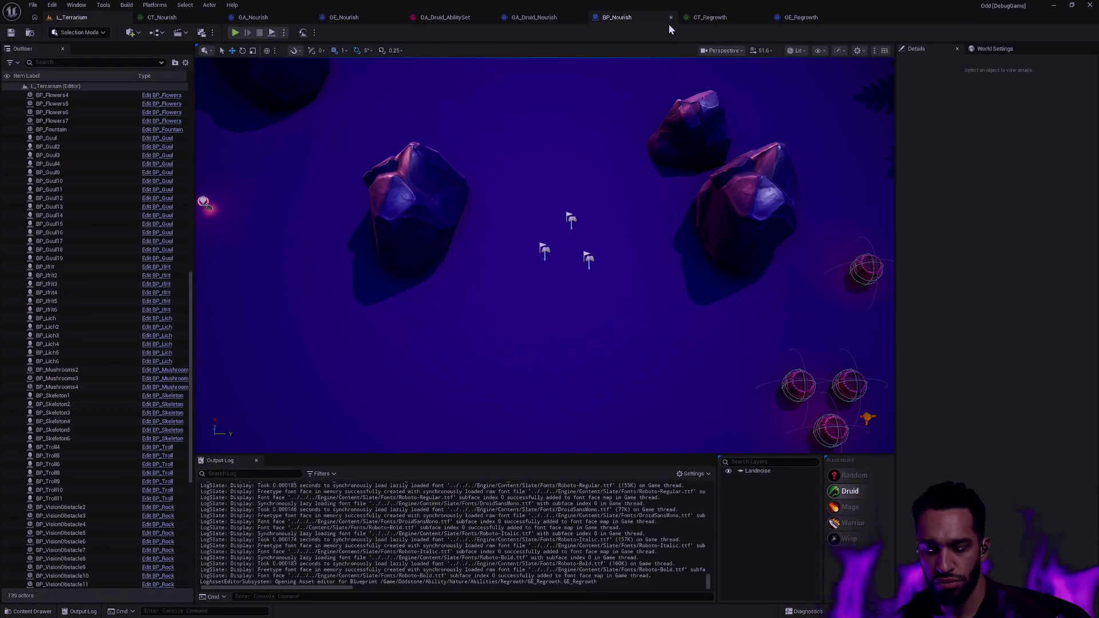
Open the CT_Druid_Attributes curve table via quick search, then close it
key(ctrl+p)
text(CT Dr)
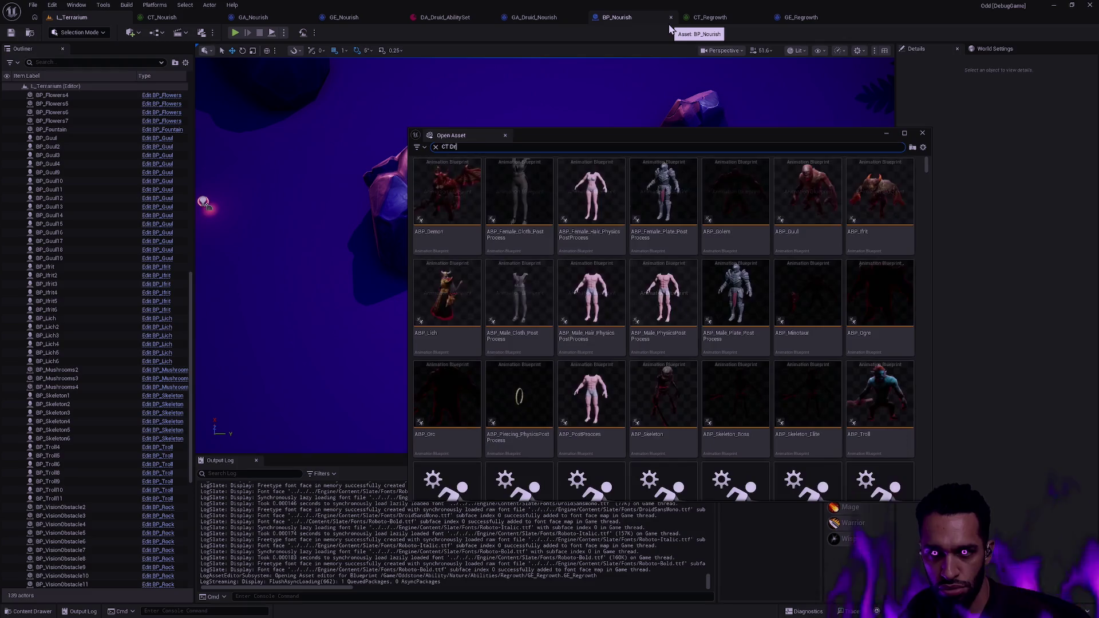
text(uid At)
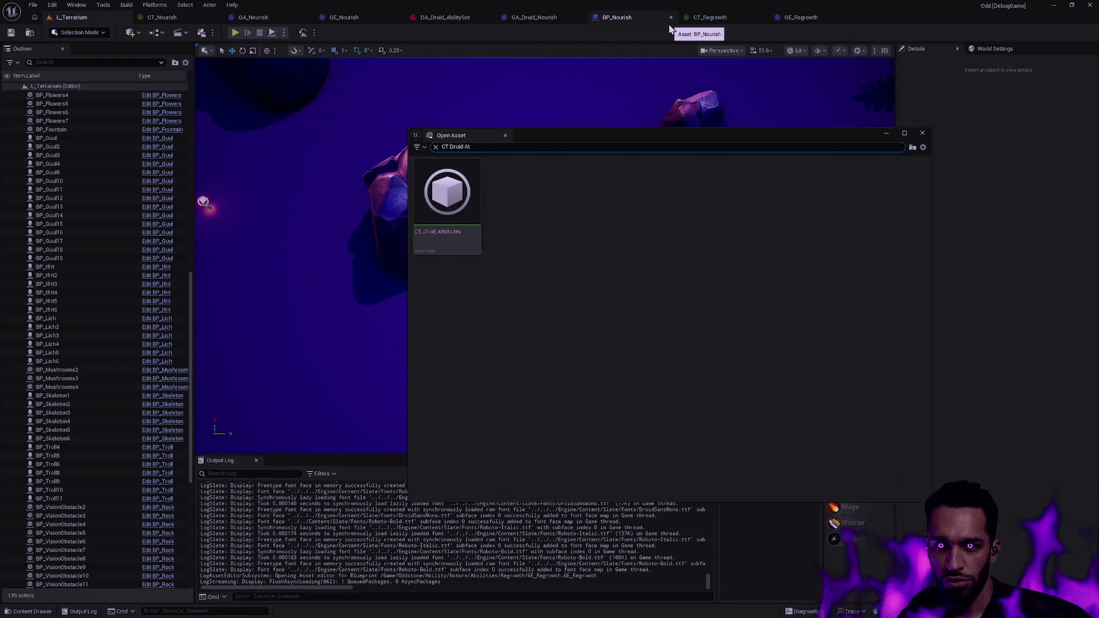
double_click(459, 191)
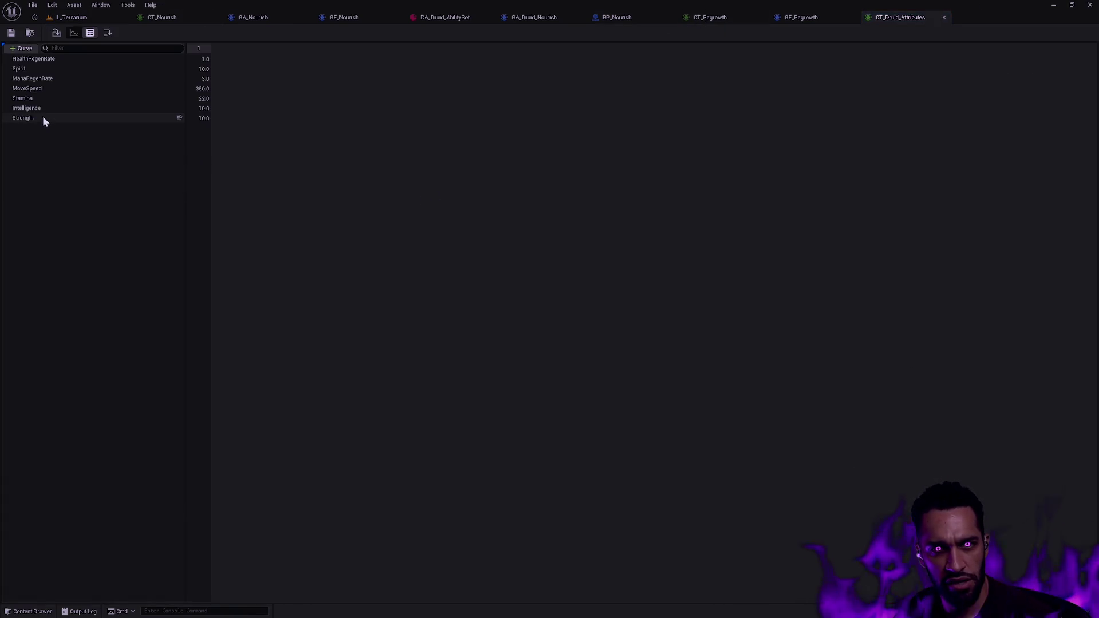
click(945, 17)
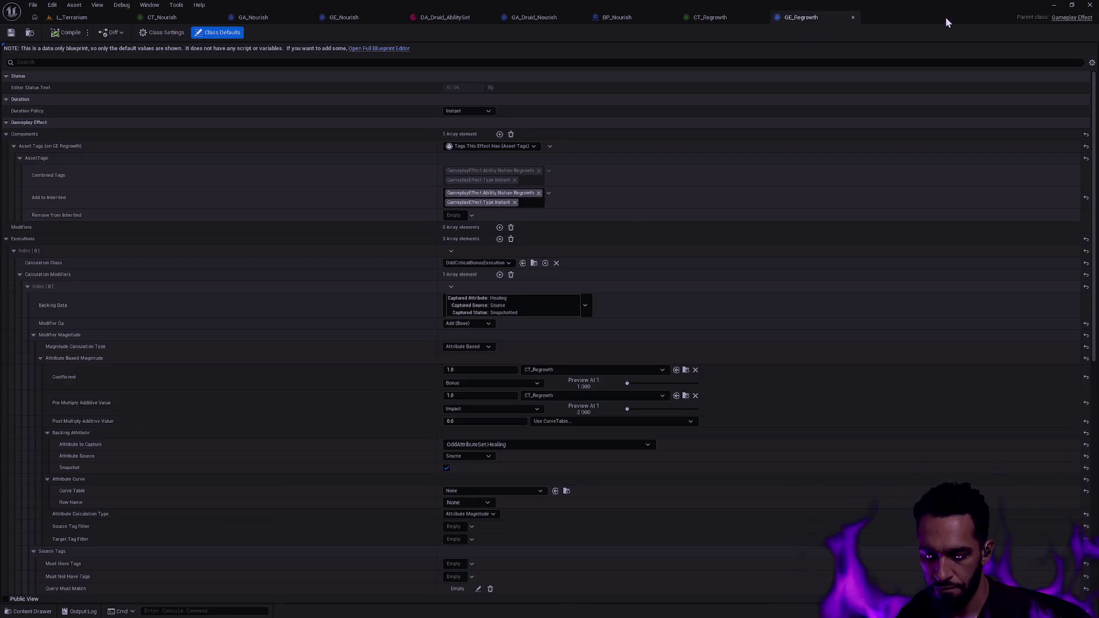
Open GE_Druid_Attributes, go back to the L_Terrarium level, and start Play-in-Editor
key(ctrl+p)
text(GE Druid Re)
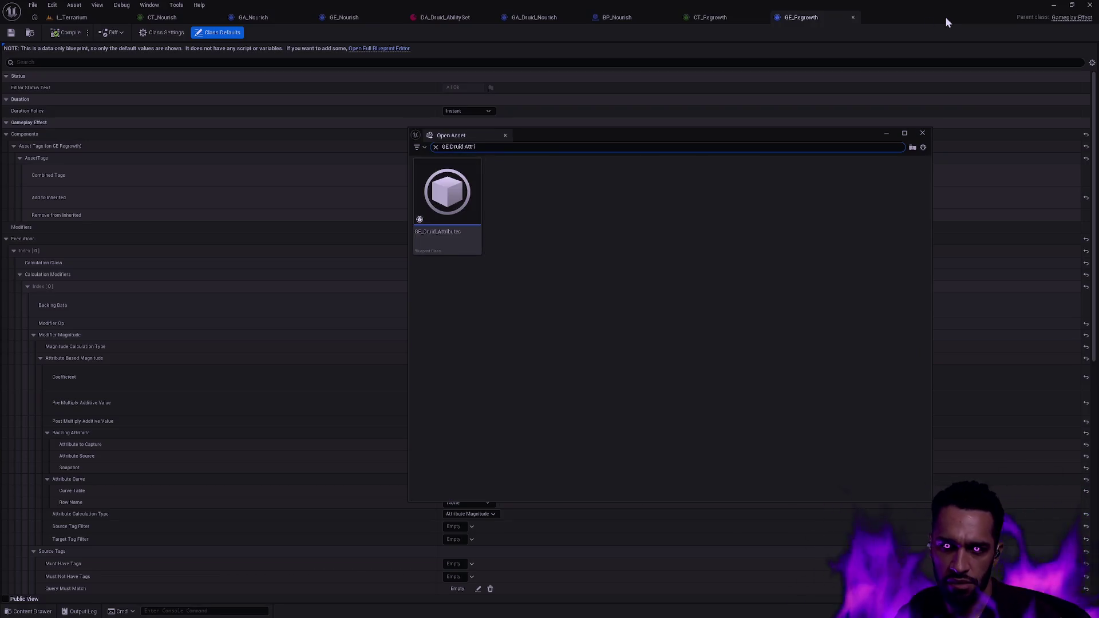
double_click(420, 232)
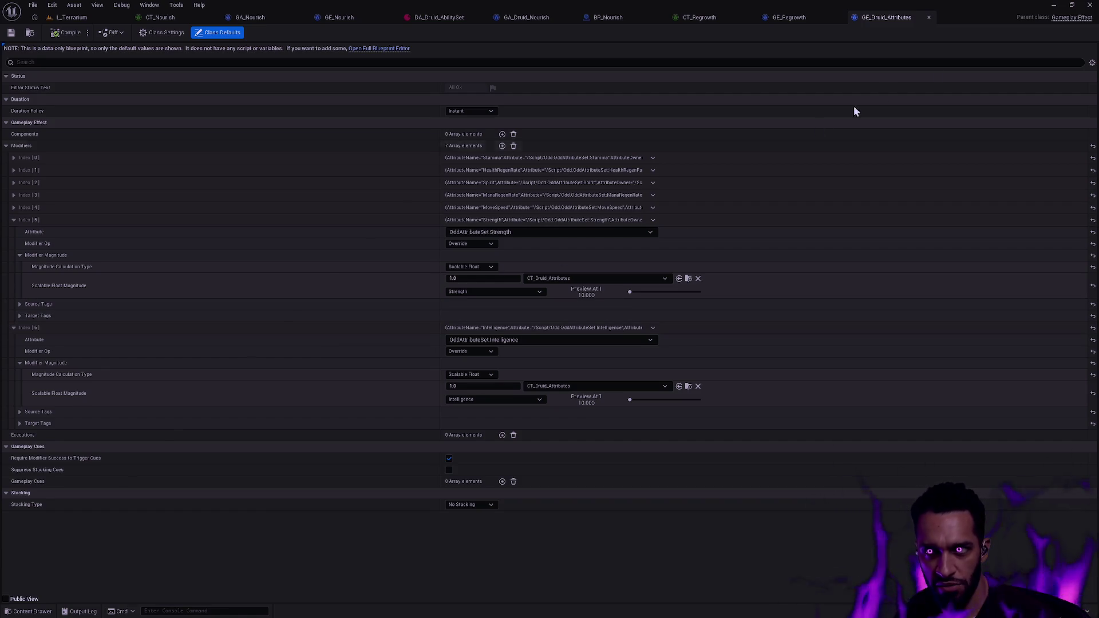
click(71, 17)
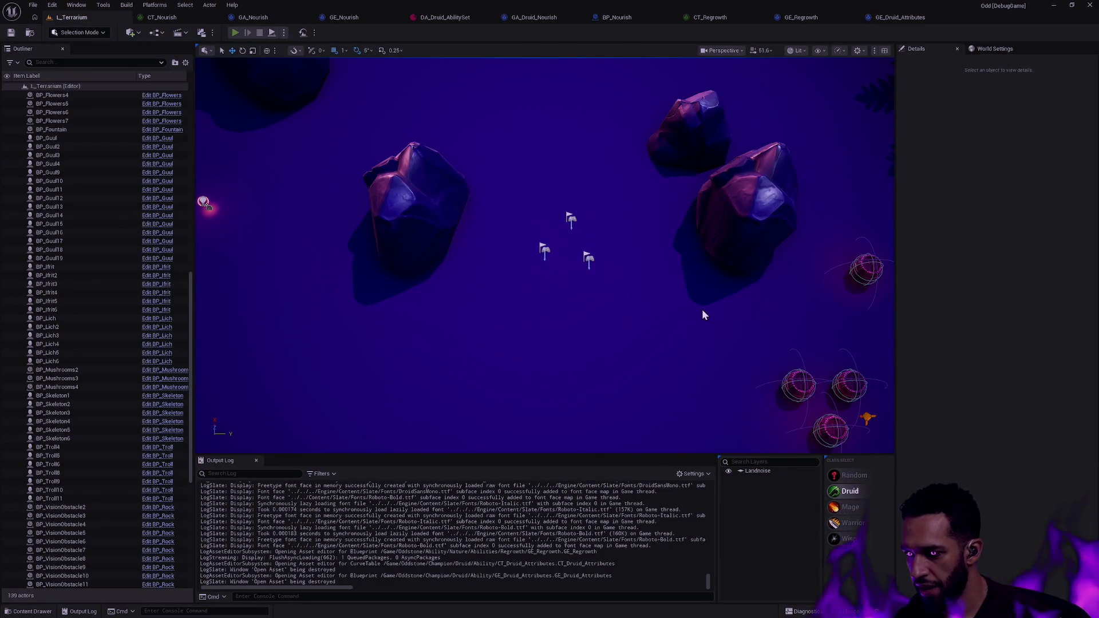
key(alt+p)
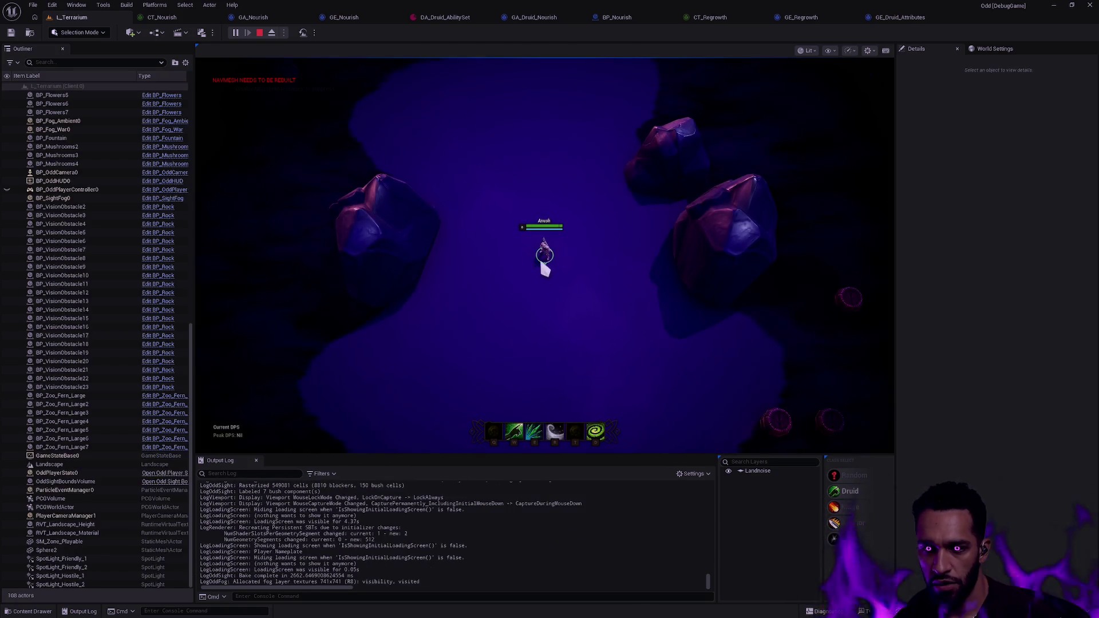
Toggle the Gameplay Debugger overlay on and off, then cast the heal with W to hit the breakpoint
key(apostrophe)
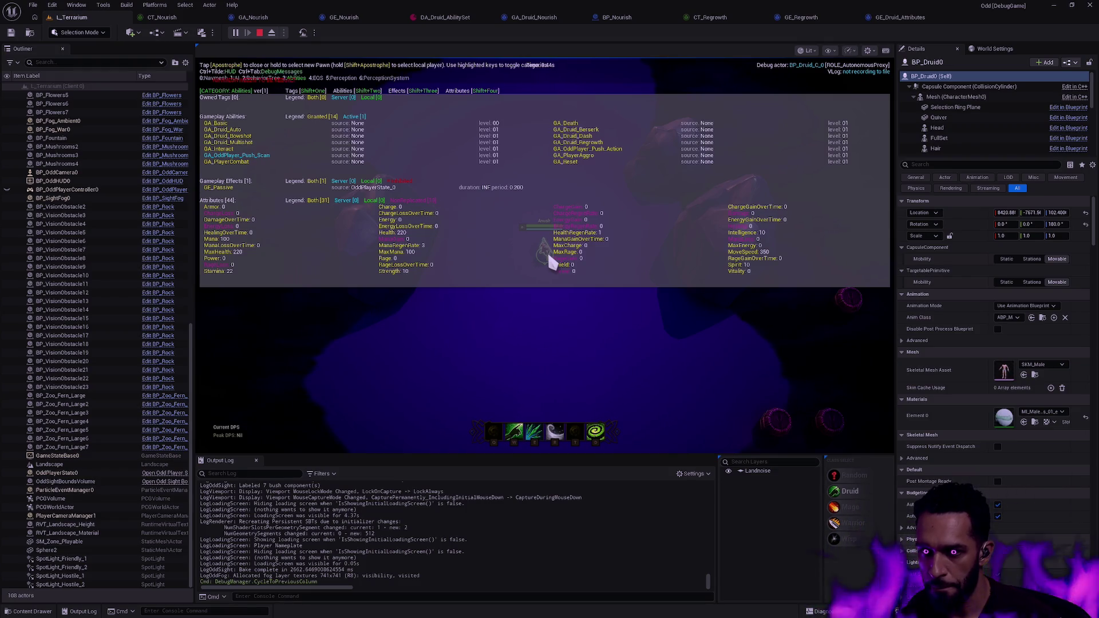
key(apostrophe)
key(w)
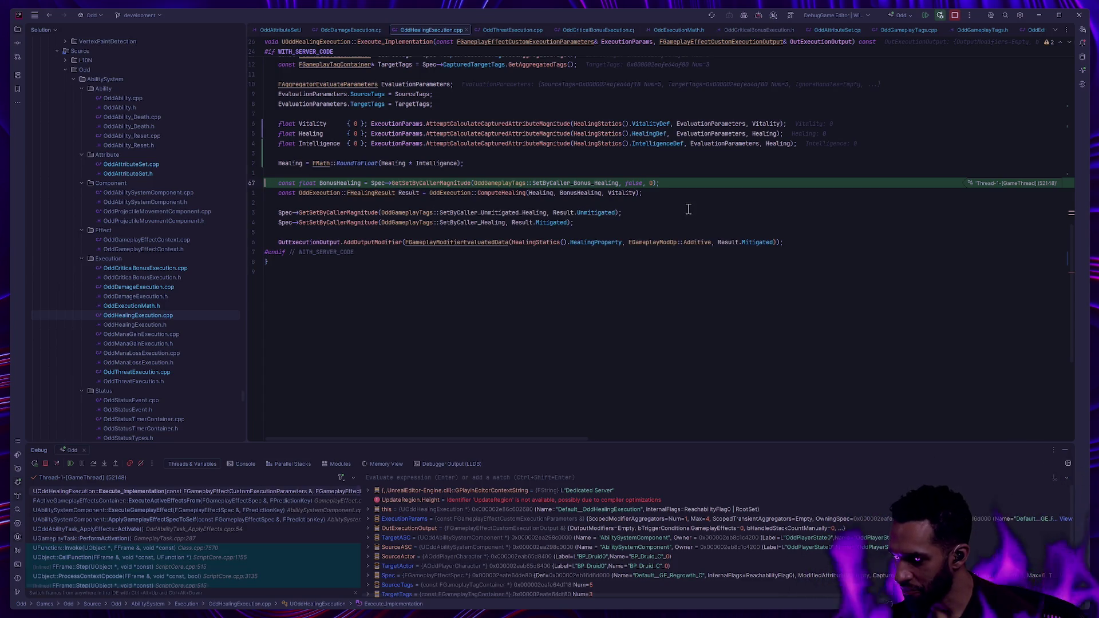
Hide the Debug window and open OddCriticalBonusExecution.cpp from the Solution explorer
key(alt+5)
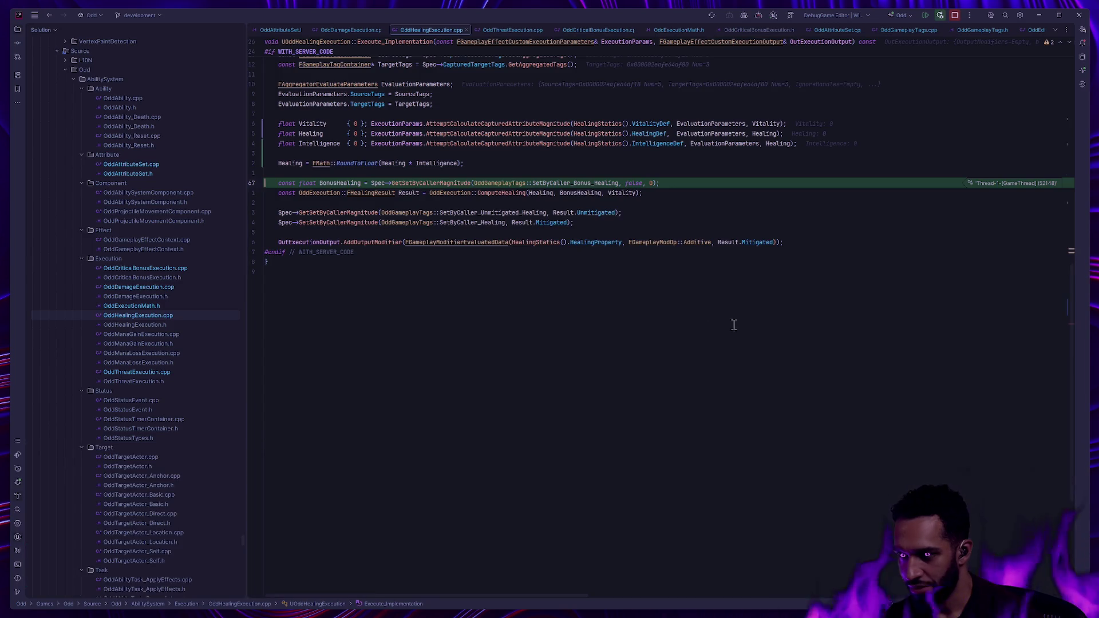
scroll(769, 341, up, 9)
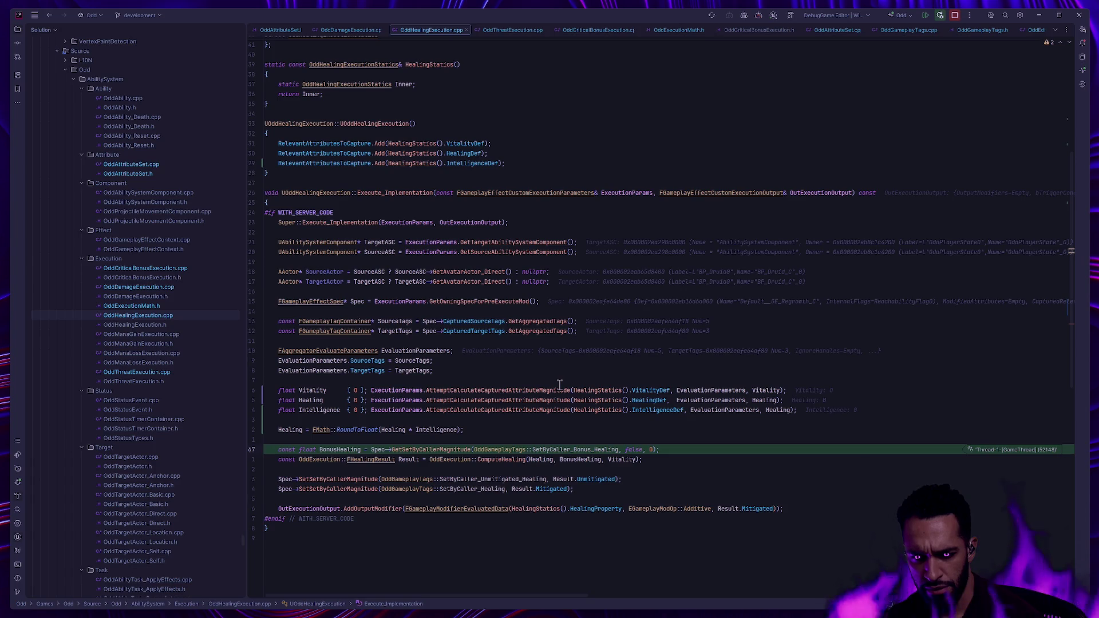
double_click(167, 268)
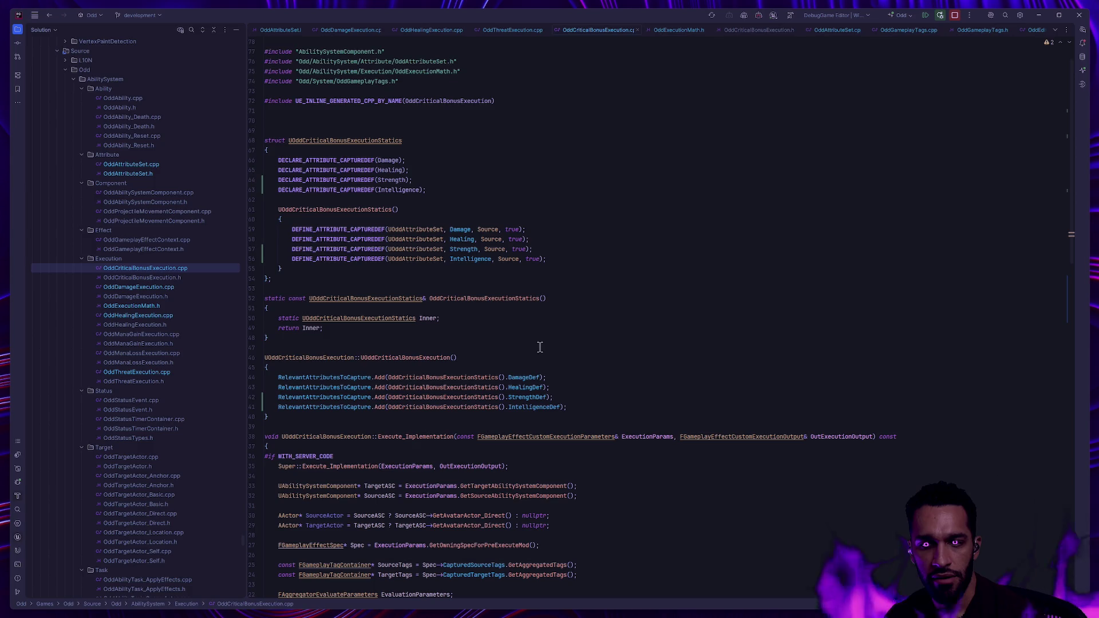
scroll(539, 346, down, 10)
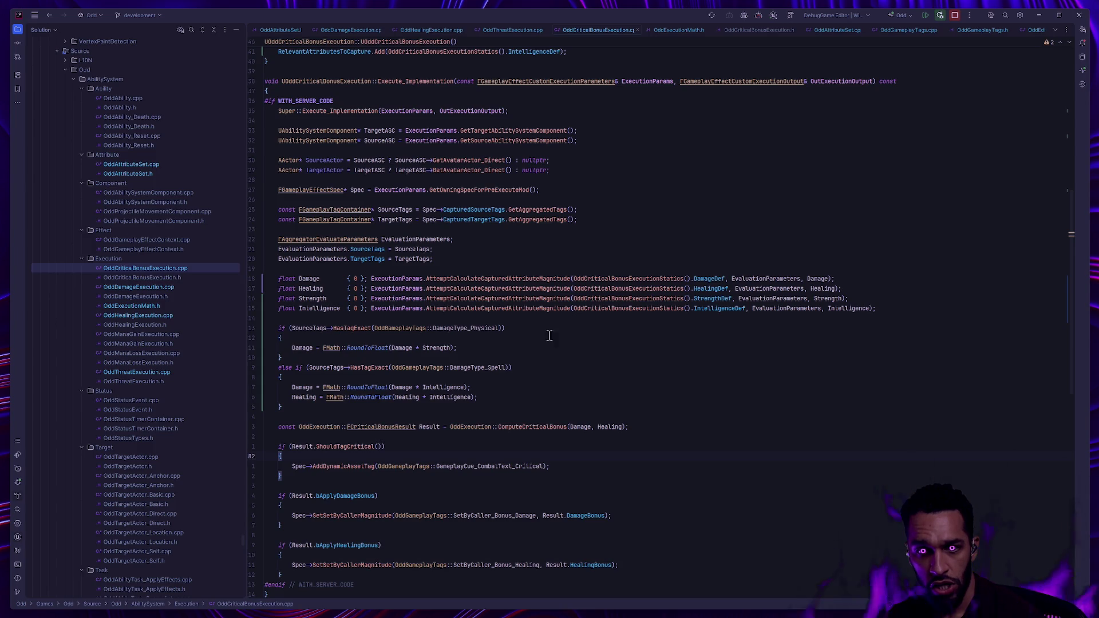
mouse_move(314, 289)
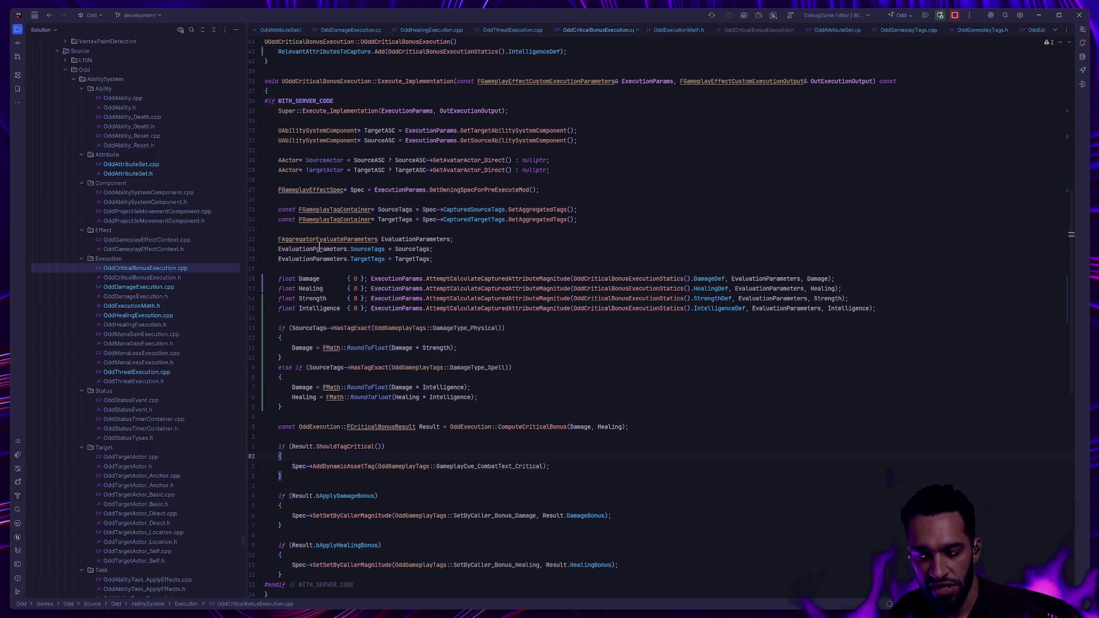
mouse_move(444, 331)
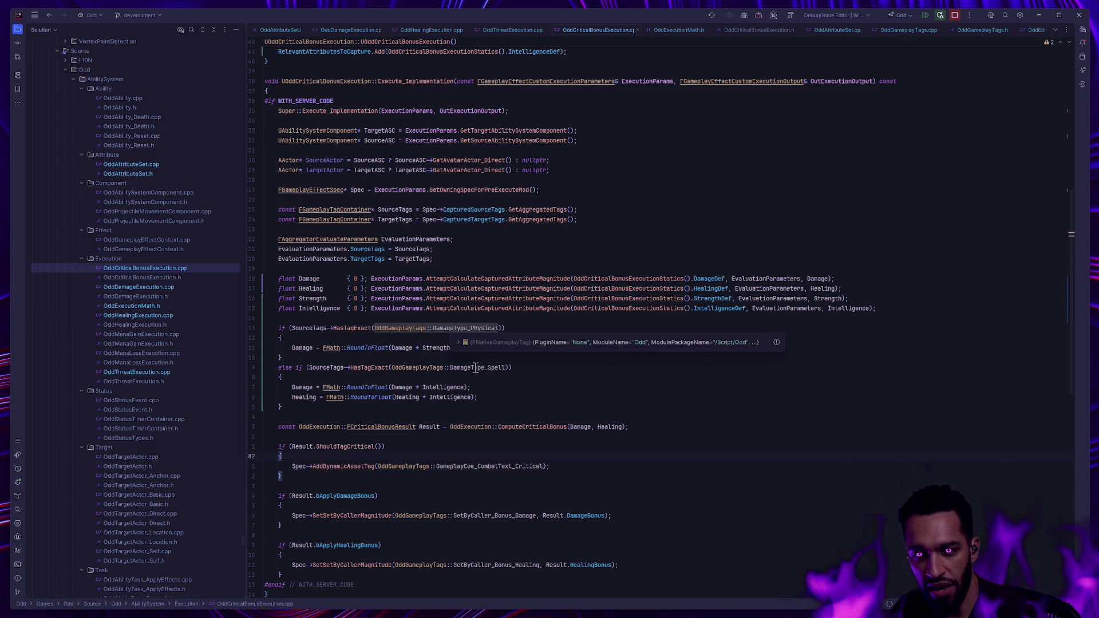
mouse_move(470, 367)
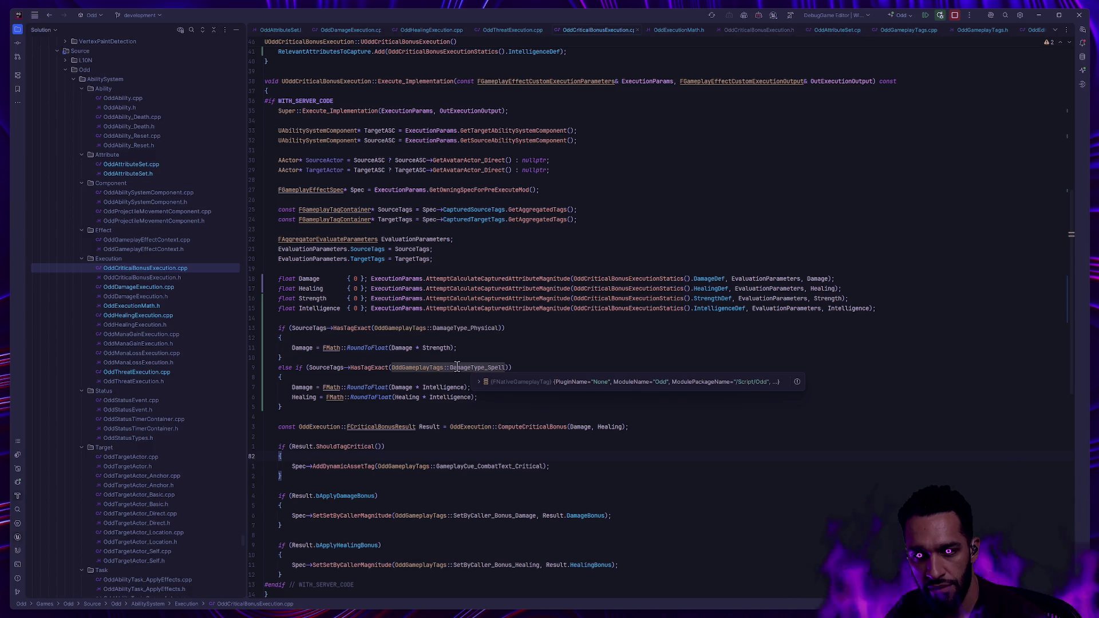
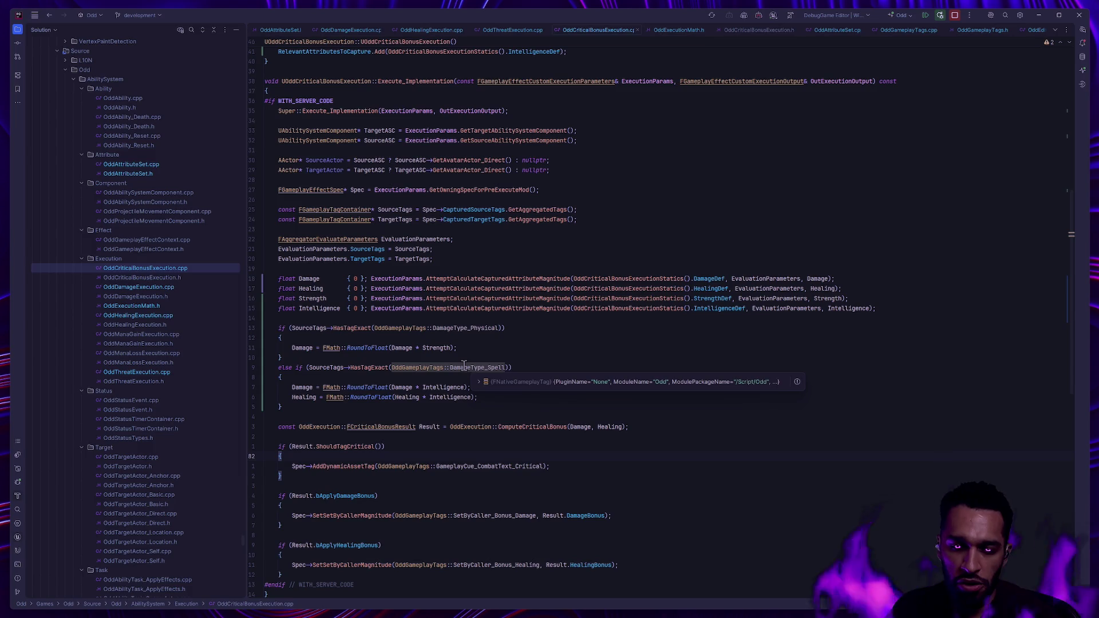
Move the Healing = FMath::RoundToFloat(Healing + Intelligence) line below the else-if block, unindented, with a blank line above
click(315, 397)
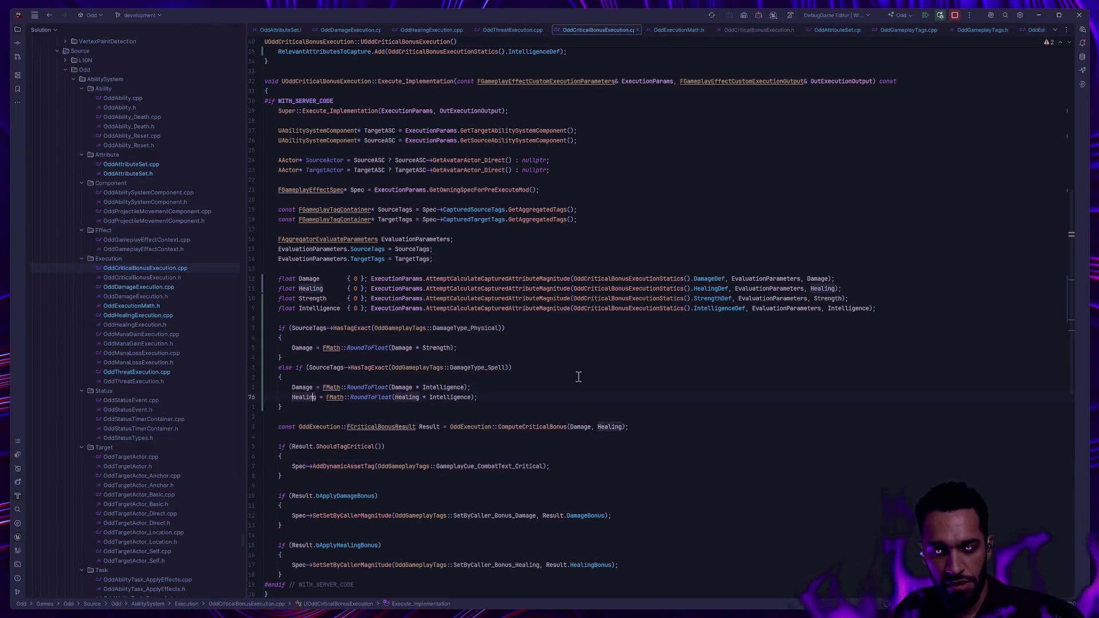
mouse_move(451, 397)
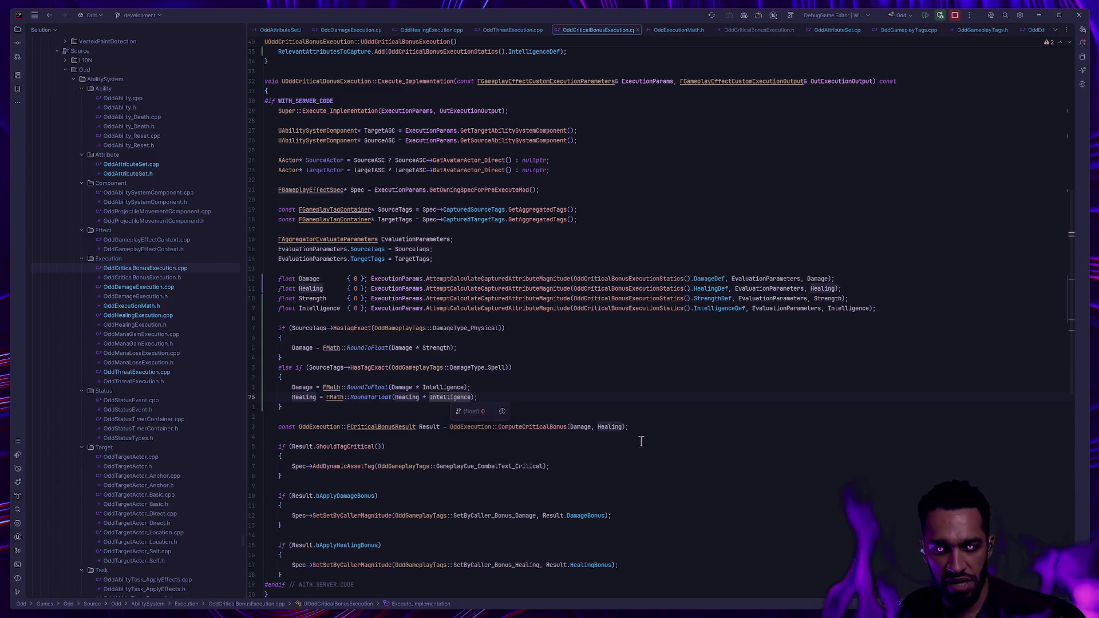
key(alt+shift+Down)
key(shift+Tab)
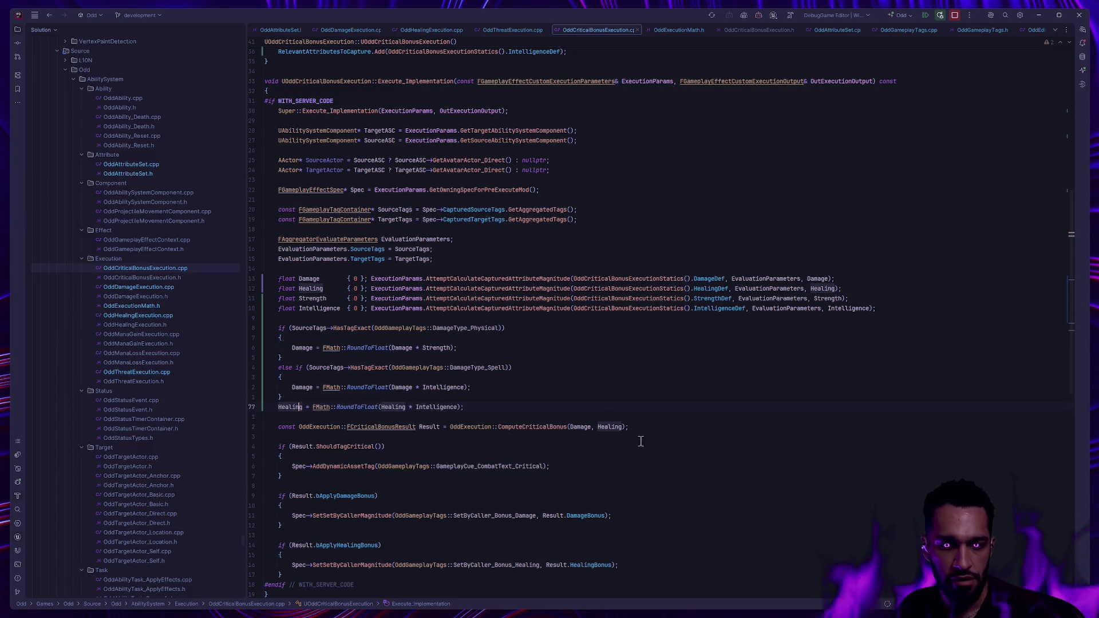
key(ctrl+alt+Return)
Review the edited code around the ComputeCriticalBonus line, then switch to the running Unreal Editor game
click(528, 437)
mouse_move(438, 417)
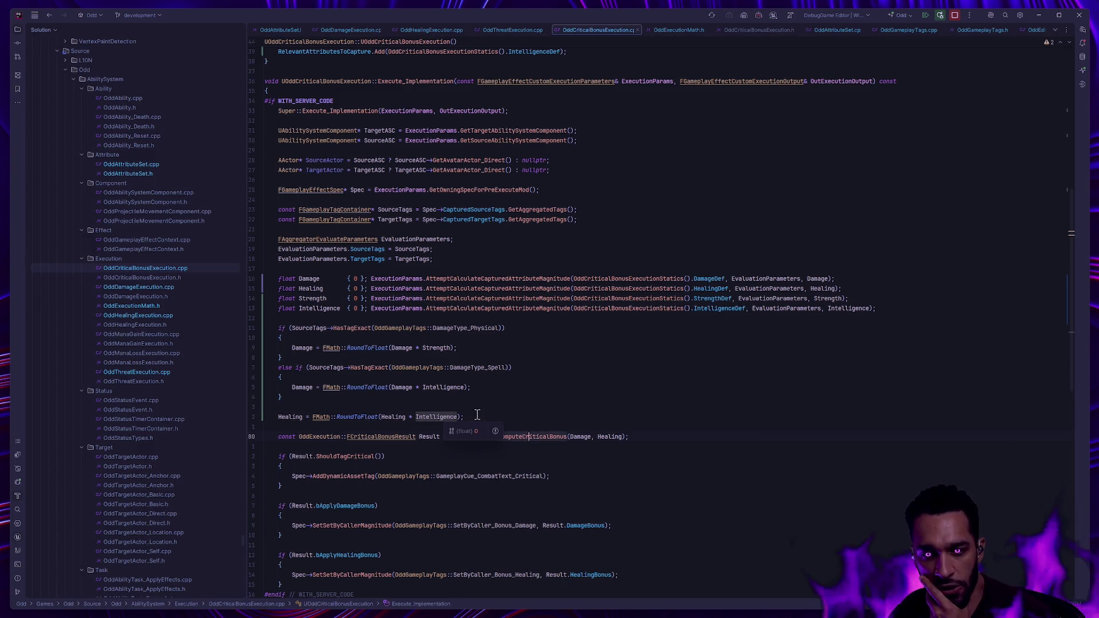
click(261, 421)
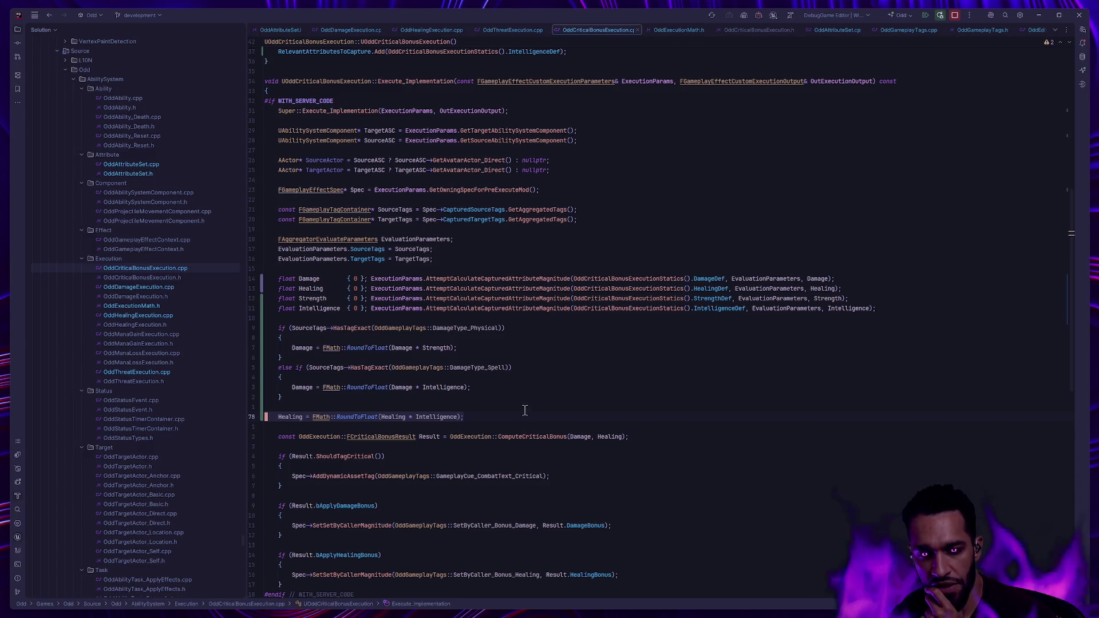
click(525, 411)
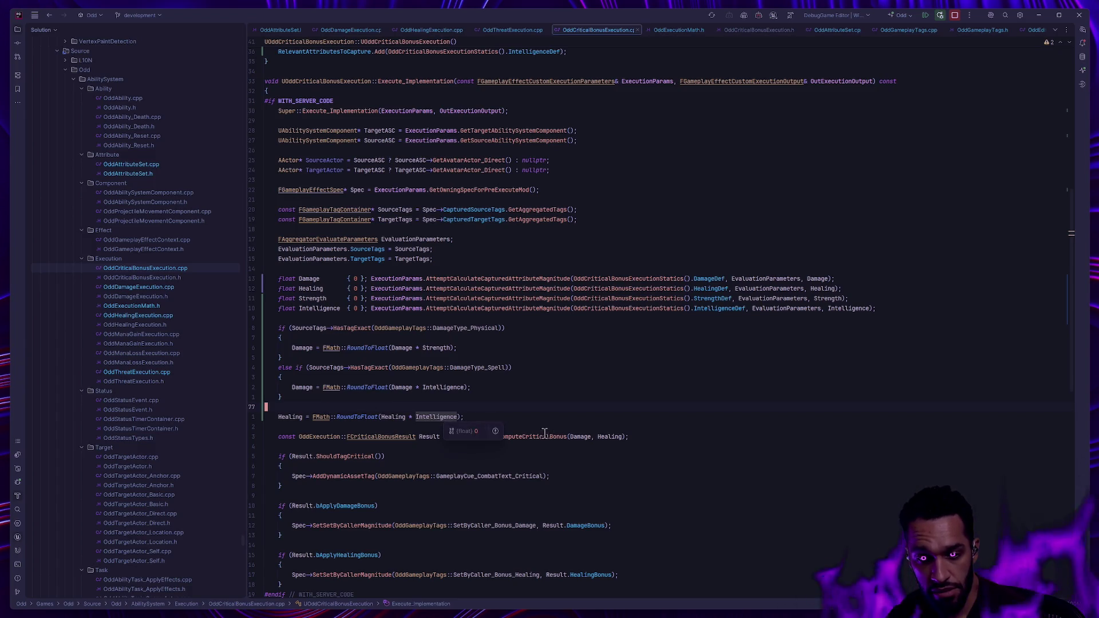
scroll(546, 433, down, 2)
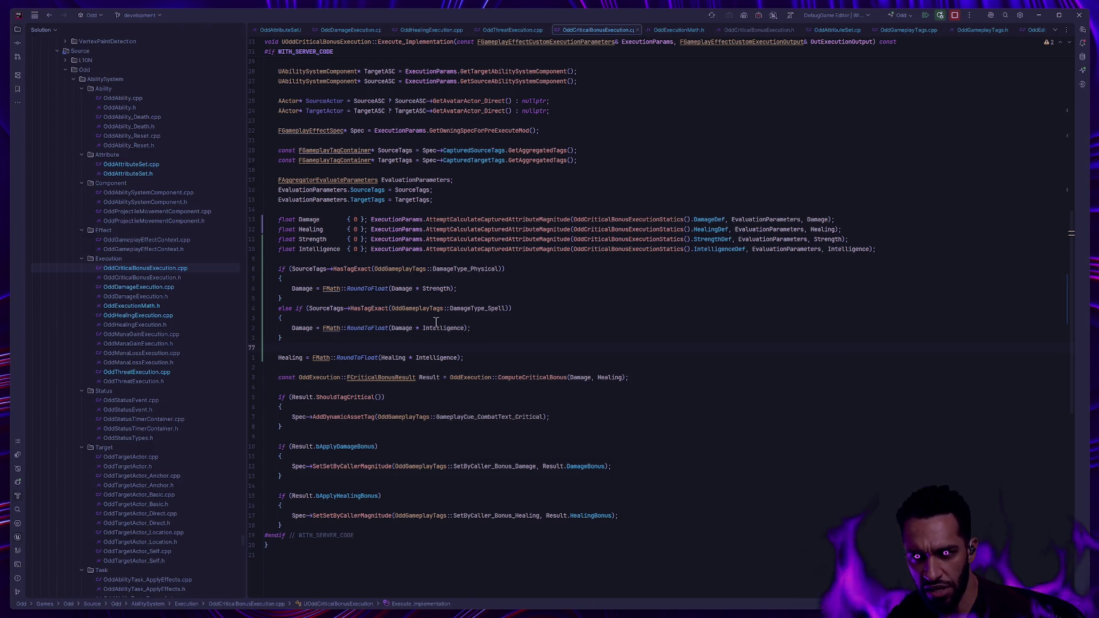
mouse_move(443, 328)
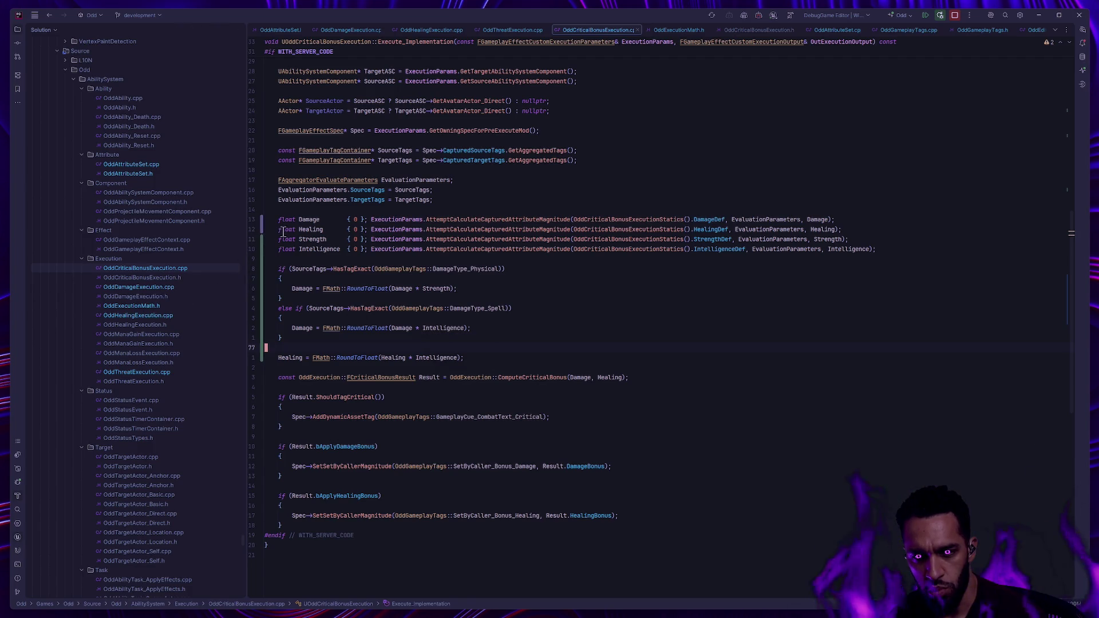
key(alt+Tab)
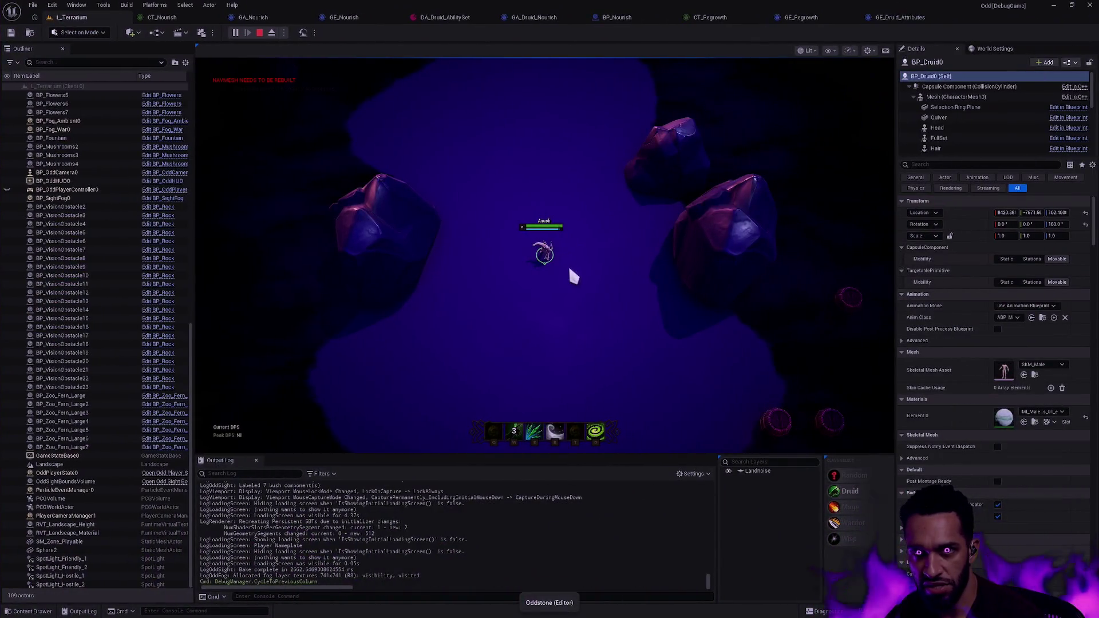
key(alt+Tab)
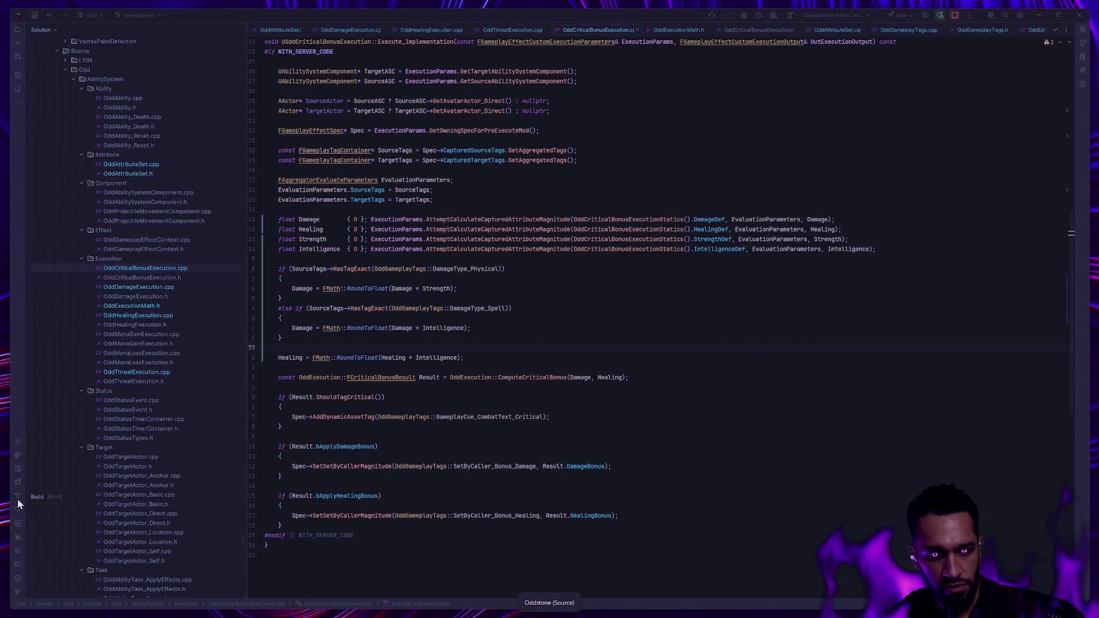
click(18, 495)
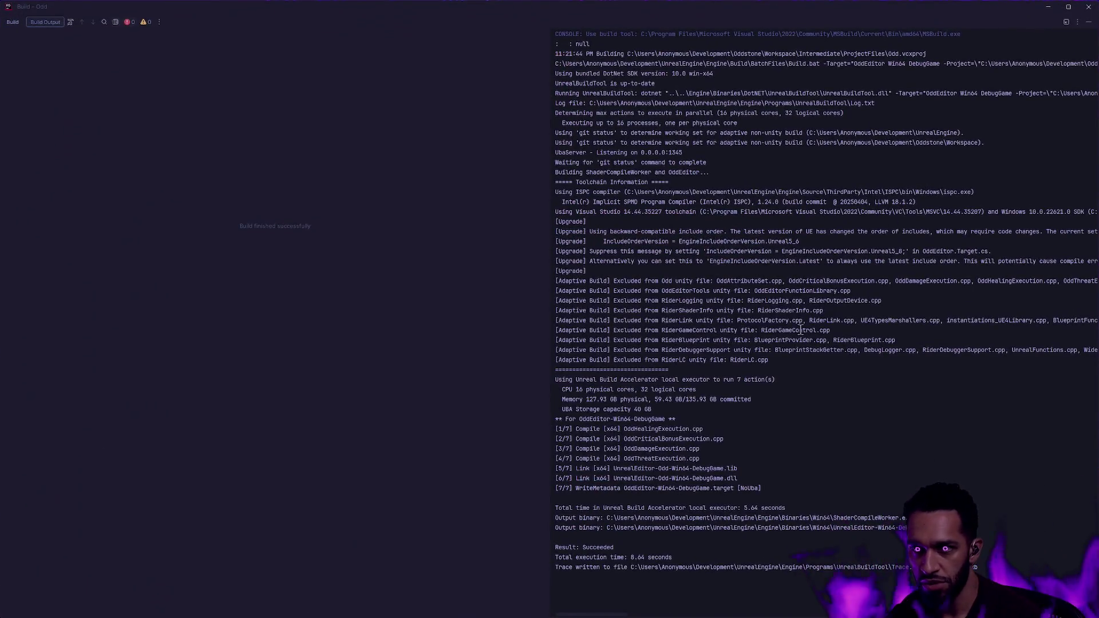
key(super+Tab)
mouse_move(298, 303)
mouse_down()
mouse_move(568, 472)
mouse_move(445, 557)
mouse_up()
click(397, 530)
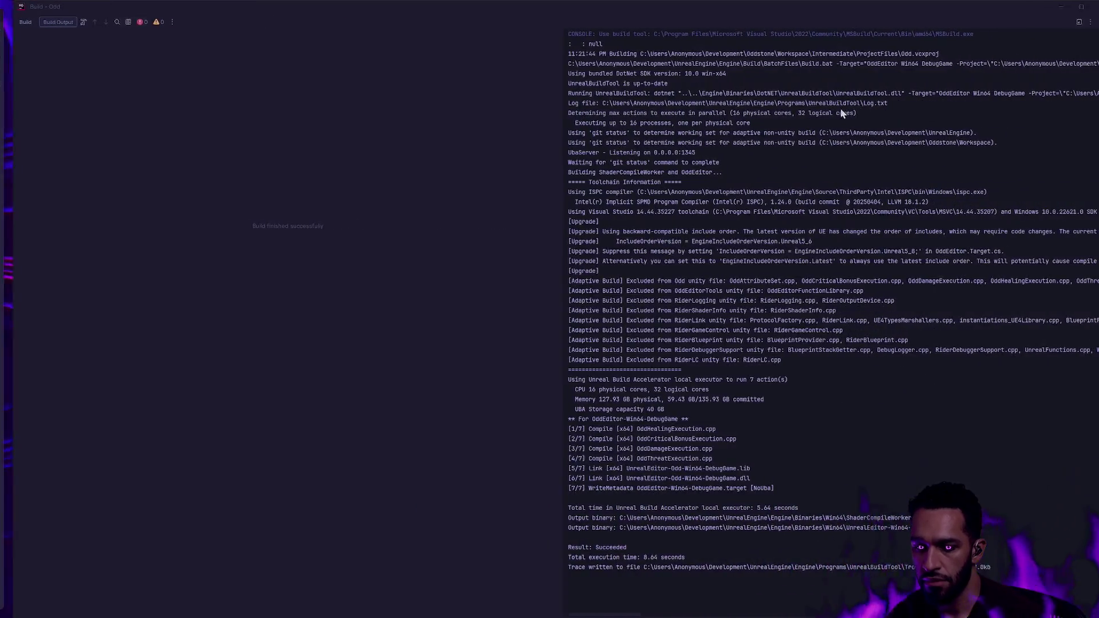
click(361, 404)
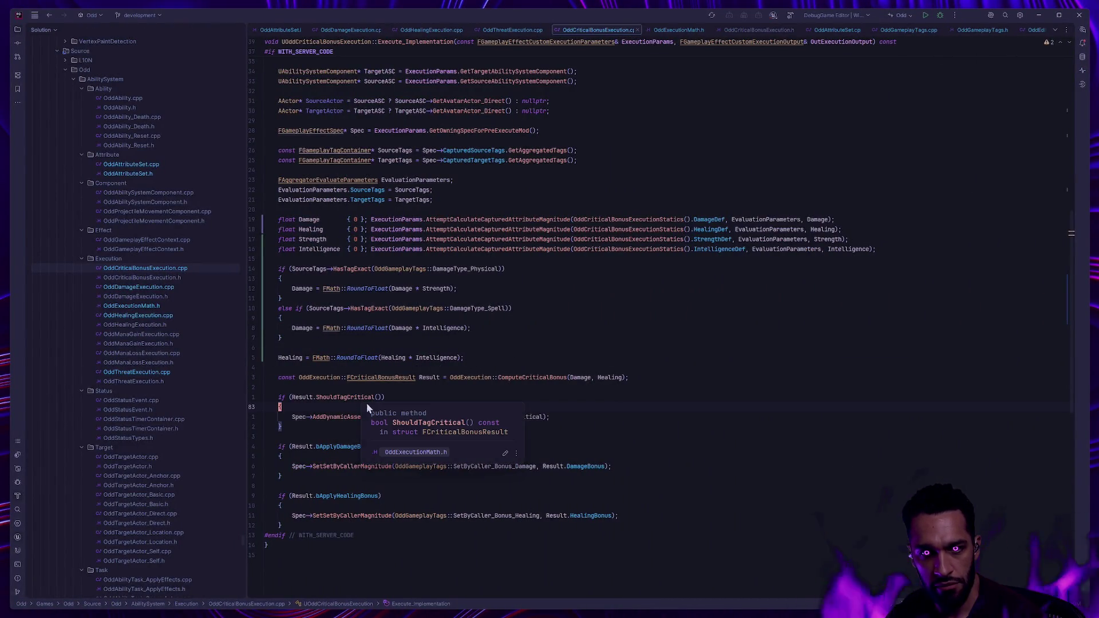
Review Execute_Implementation and build OddEditor Win64 DebugGame until the build succeeds
scroll(435, 380, up, 3)
scroll(435, 379, up, 1)
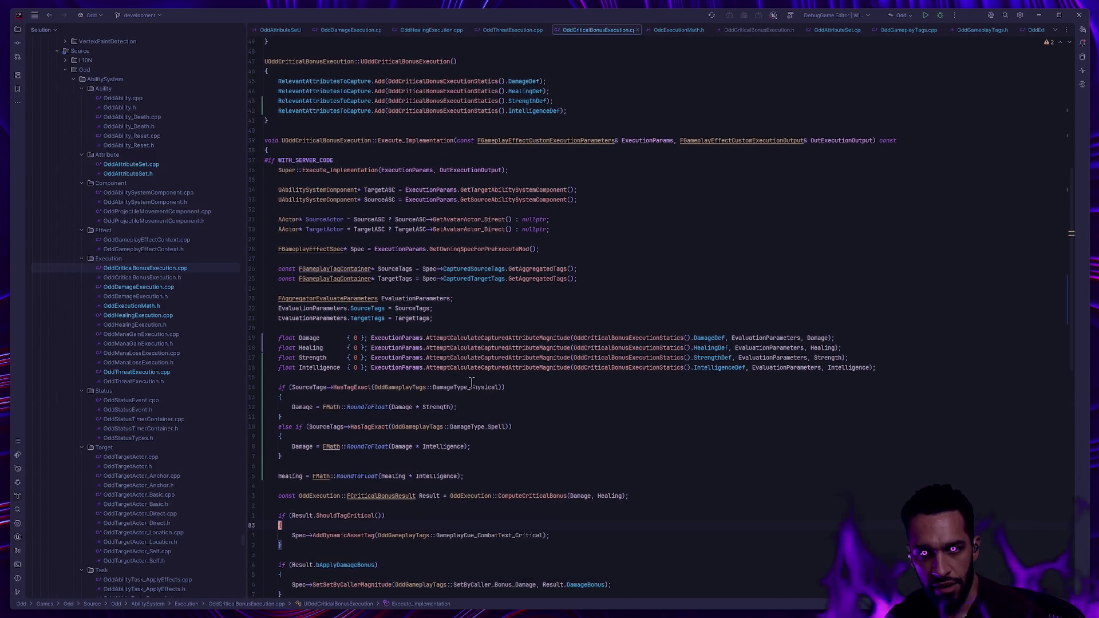
scroll(515, 383, down, 4)
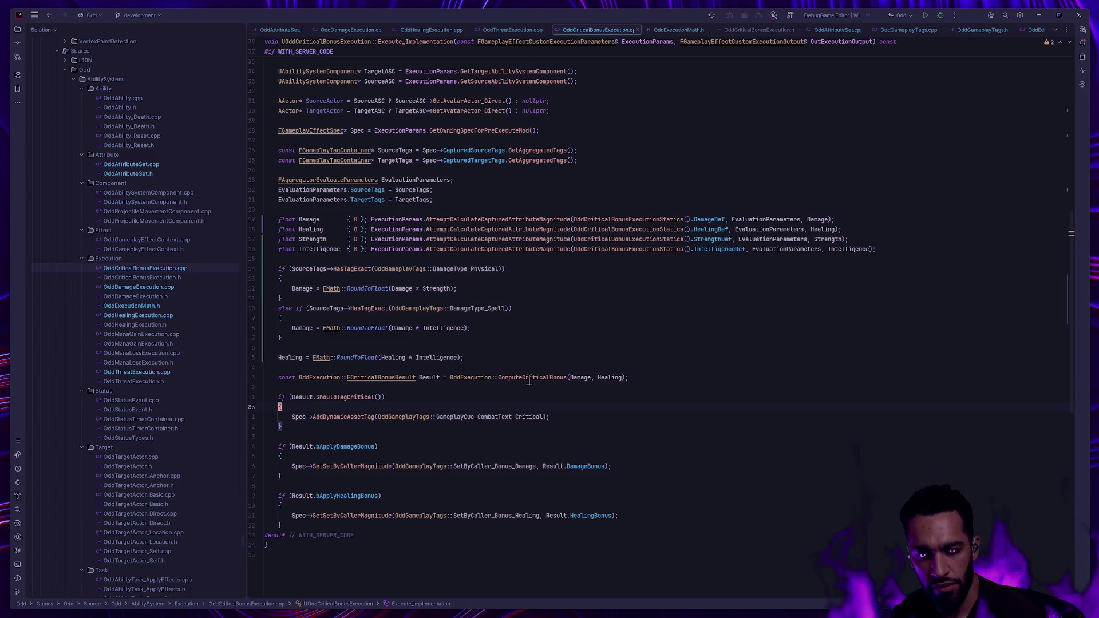
mouse_move(529, 382)
mouse_move(466, 379)
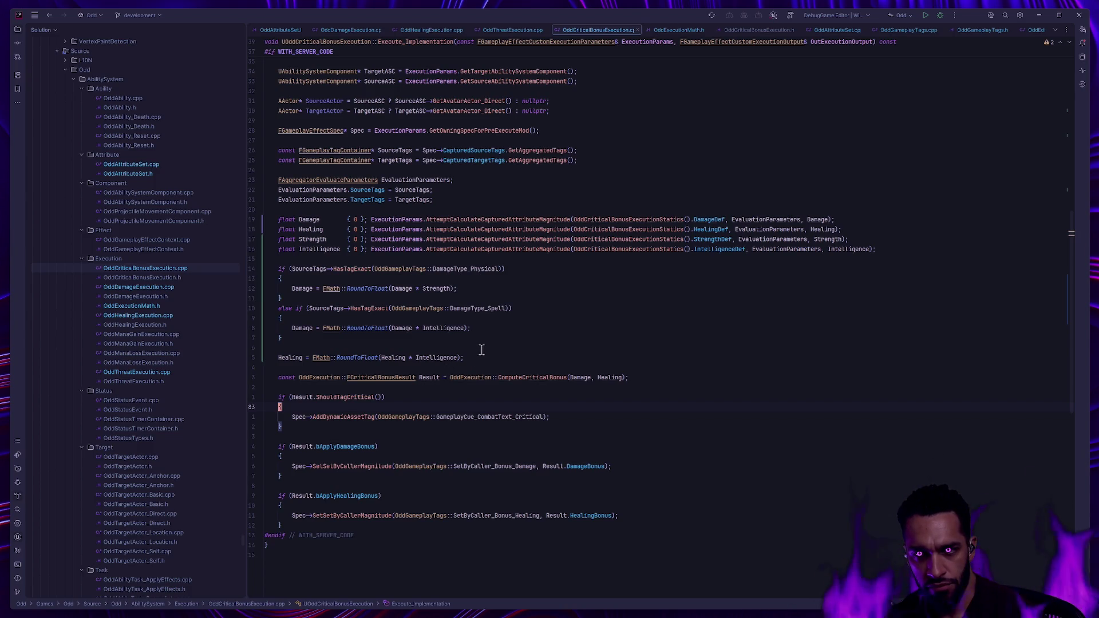
click(933, 16)
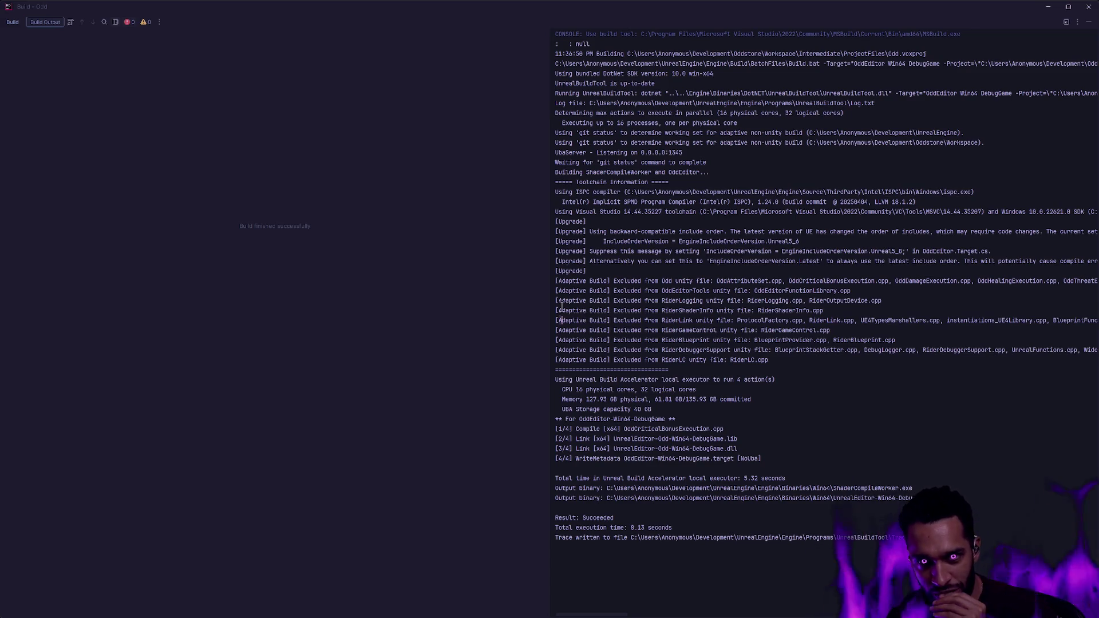
Return to Unreal Editor and bring up the L_Terrarium level tab
key(alt+Tab)
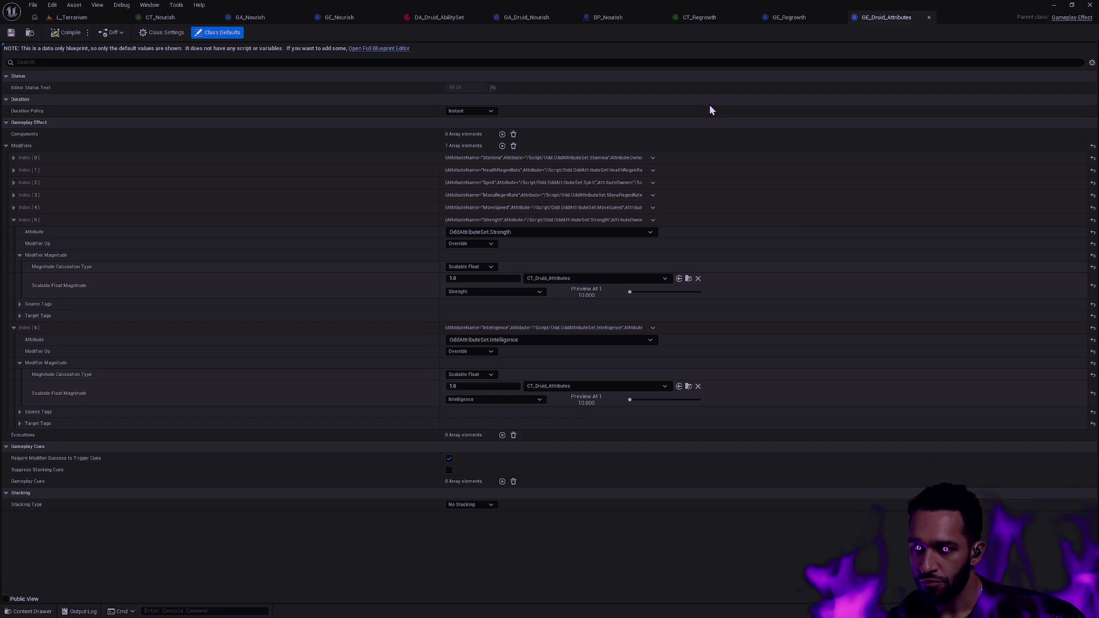
click(71, 17)
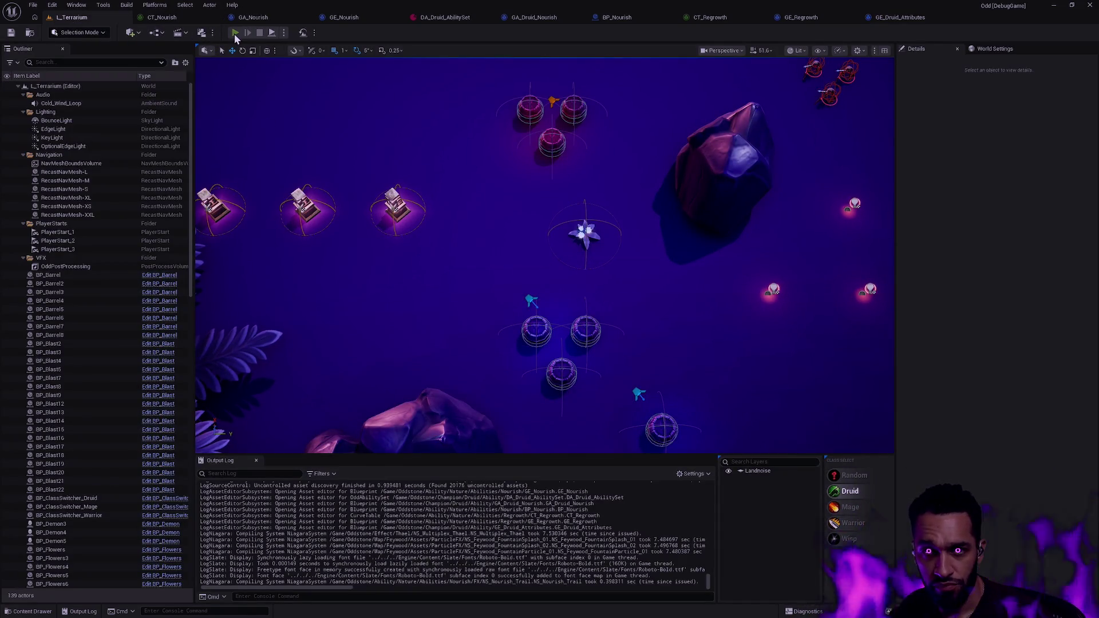
Start a Play-In-Editor session of L_Terrarium with Alt+P and walk the Druid slightly downward
key(alt+p)
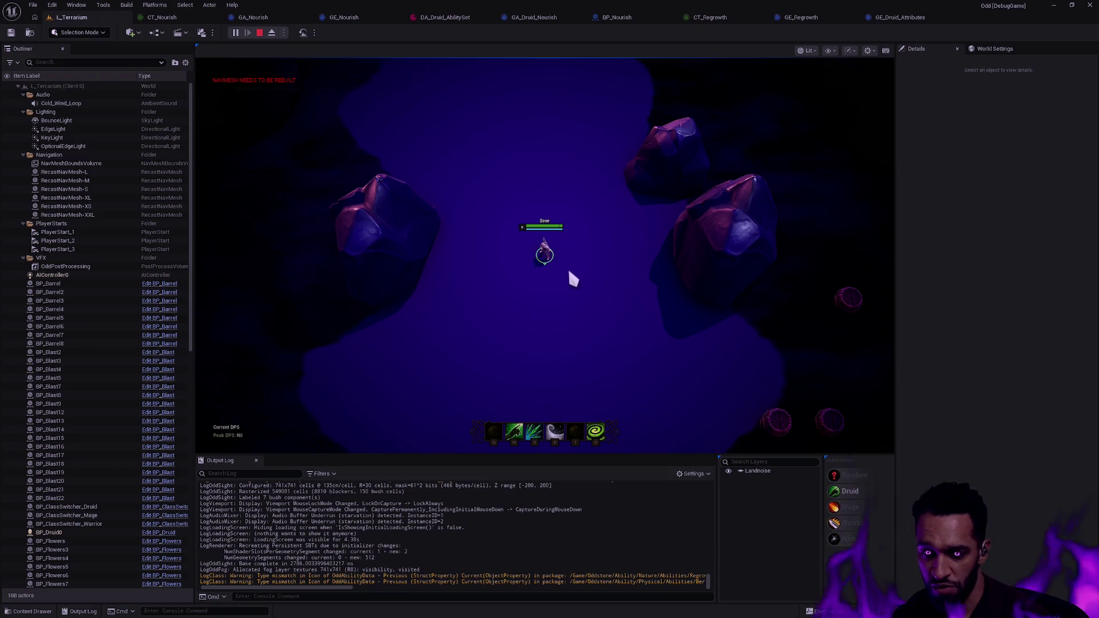
right_click(547, 284)
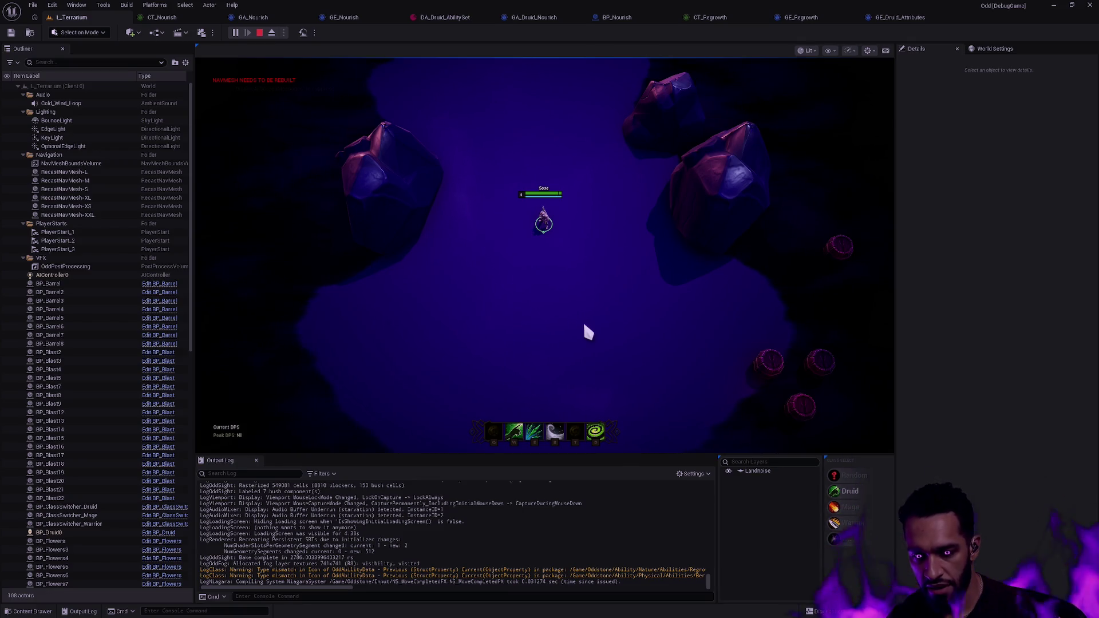
Walk the Druid down-right, cast E at the barrels, step back left, and cast the W healing ability
click(598, 293)
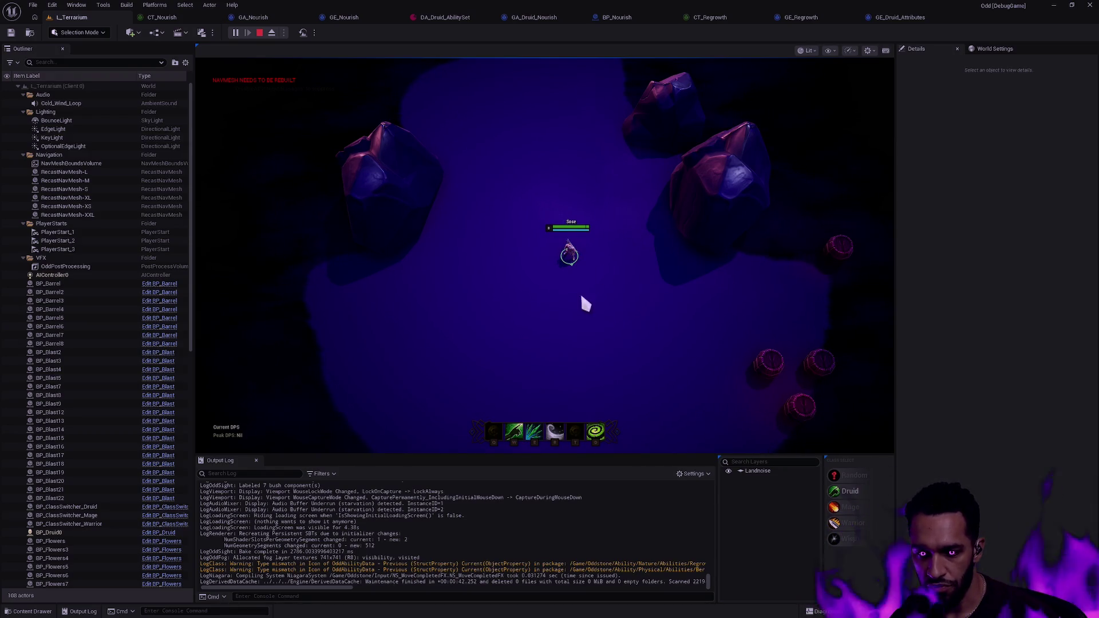
click(618, 305)
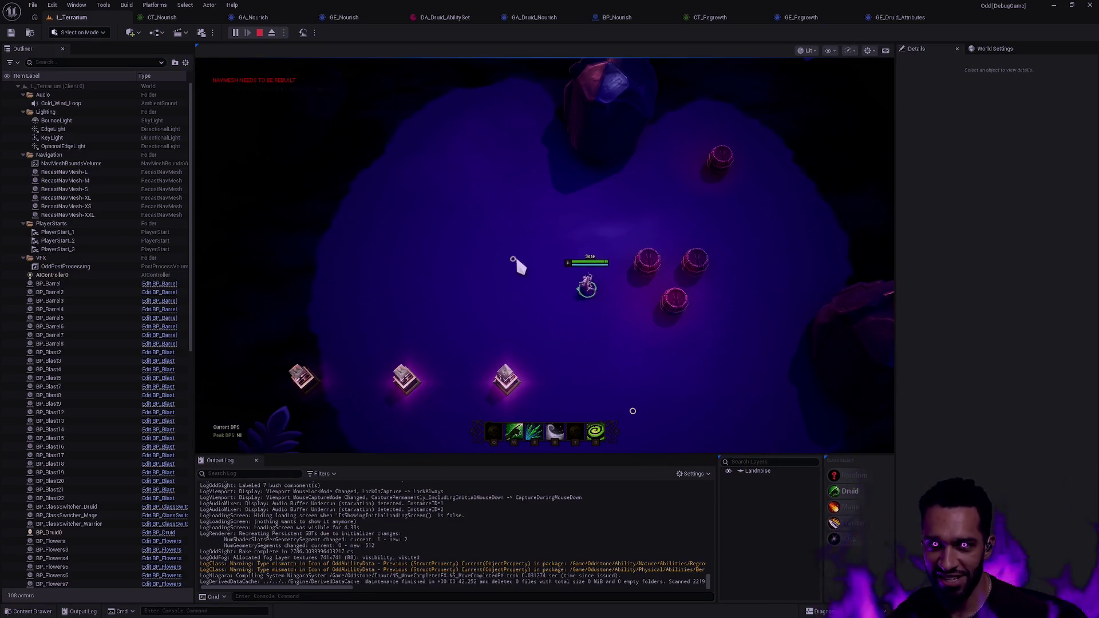
key(e)
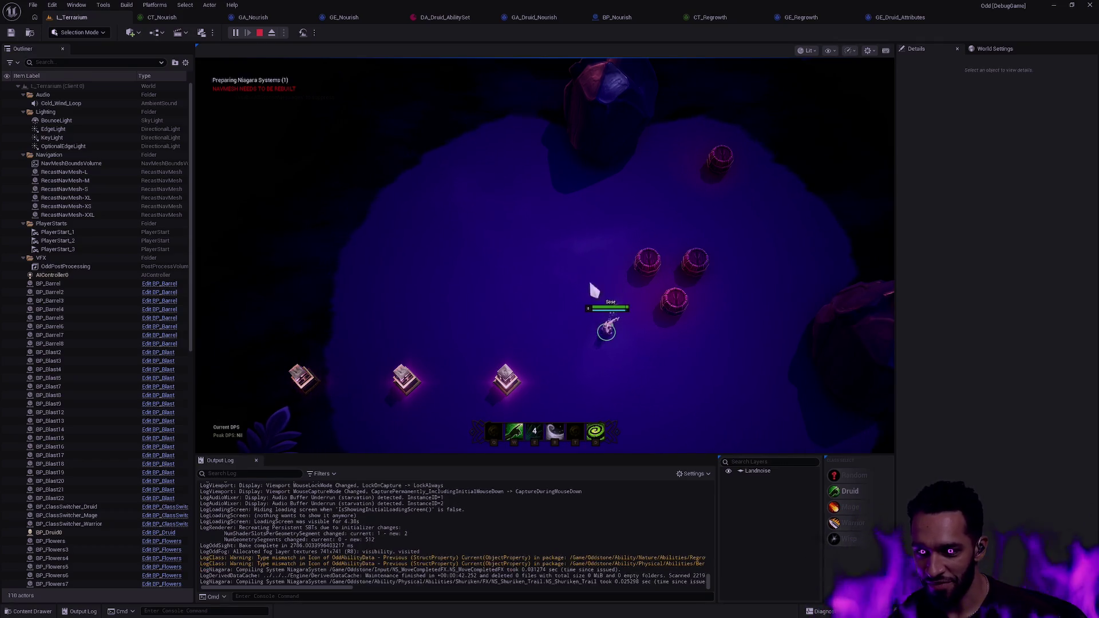
right_click(496, 263)
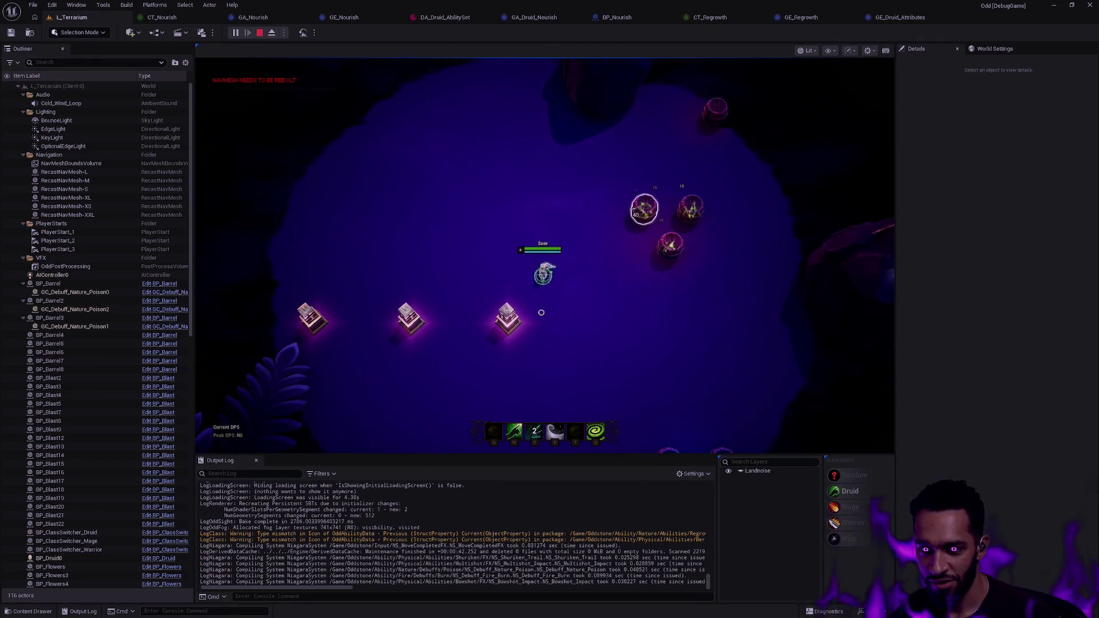
key(w)
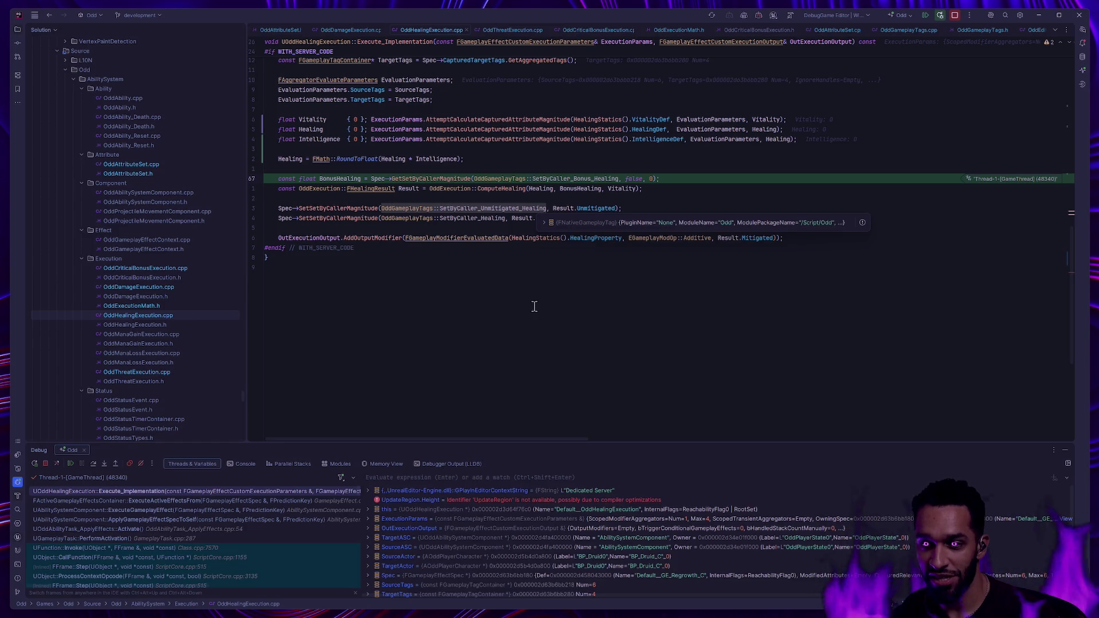
Open OddCriticalBonusExecution.cpp, set a breakpoint on the ComputeCriticalBonus line, and resume with F5
scroll(532, 305, up, 3)
double_click(145, 268)
scroll(473, 310, down, 3)
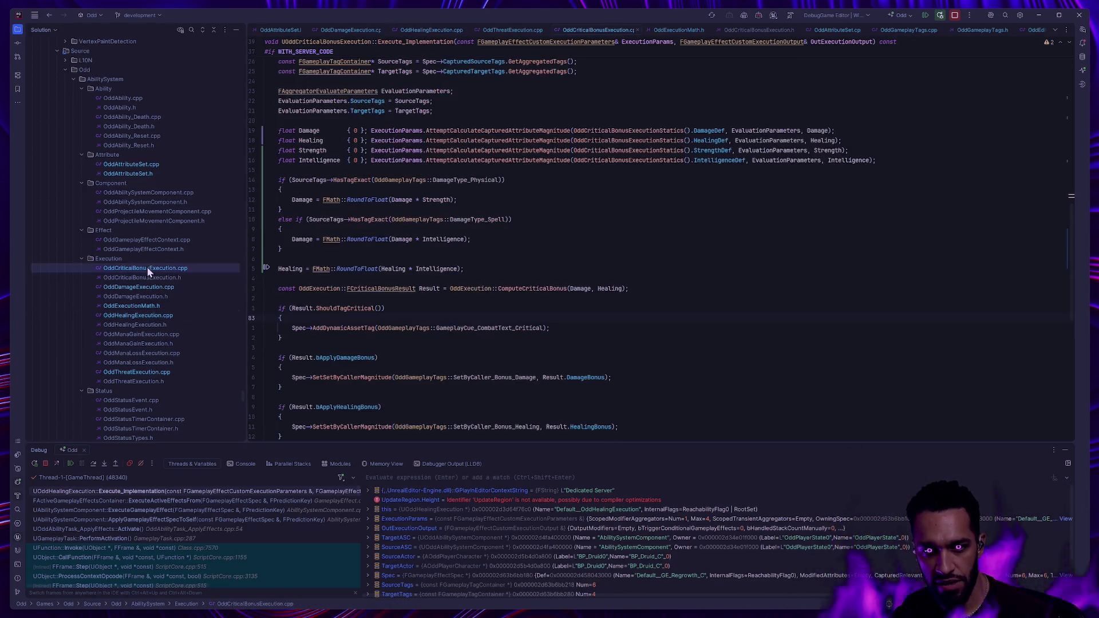
scroll(372, 312, down, 2)
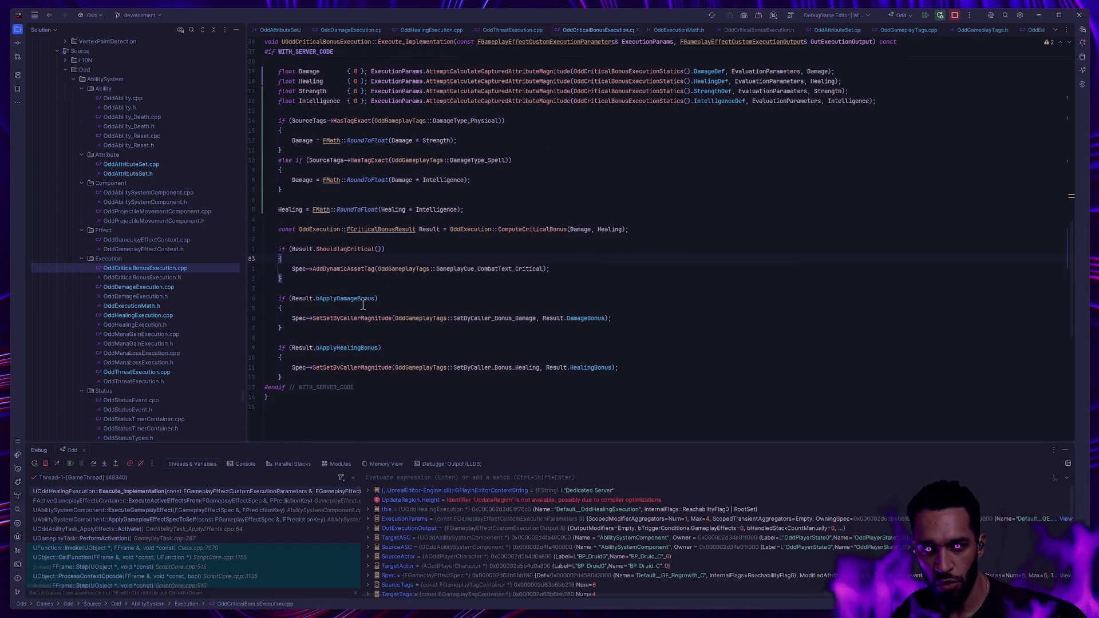
mouse_move(360, 299)
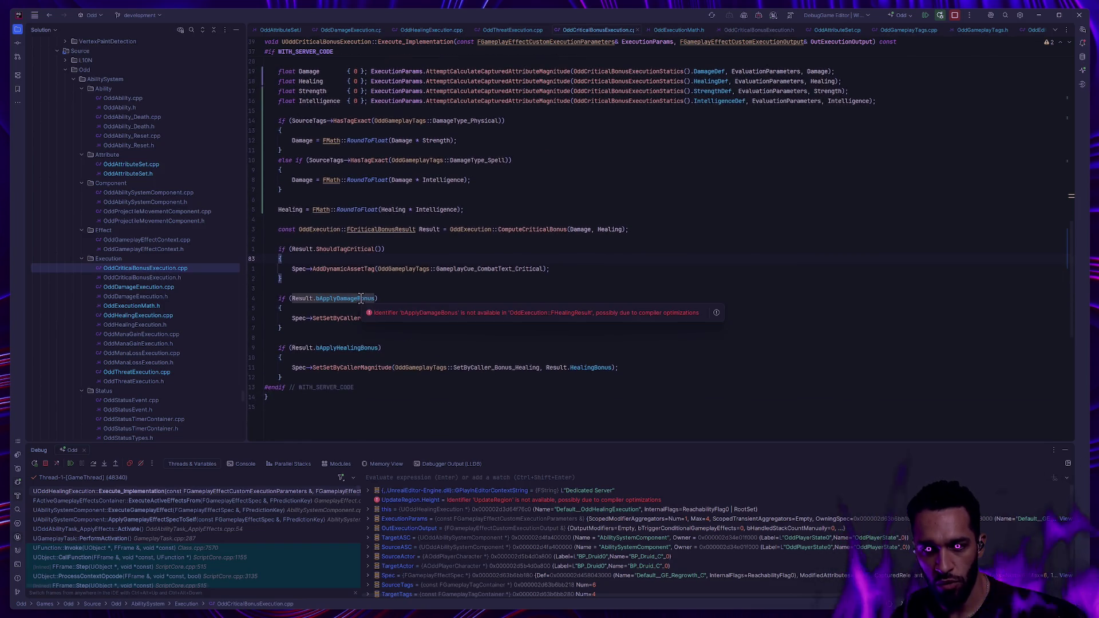
click(252, 230)
key(F5)
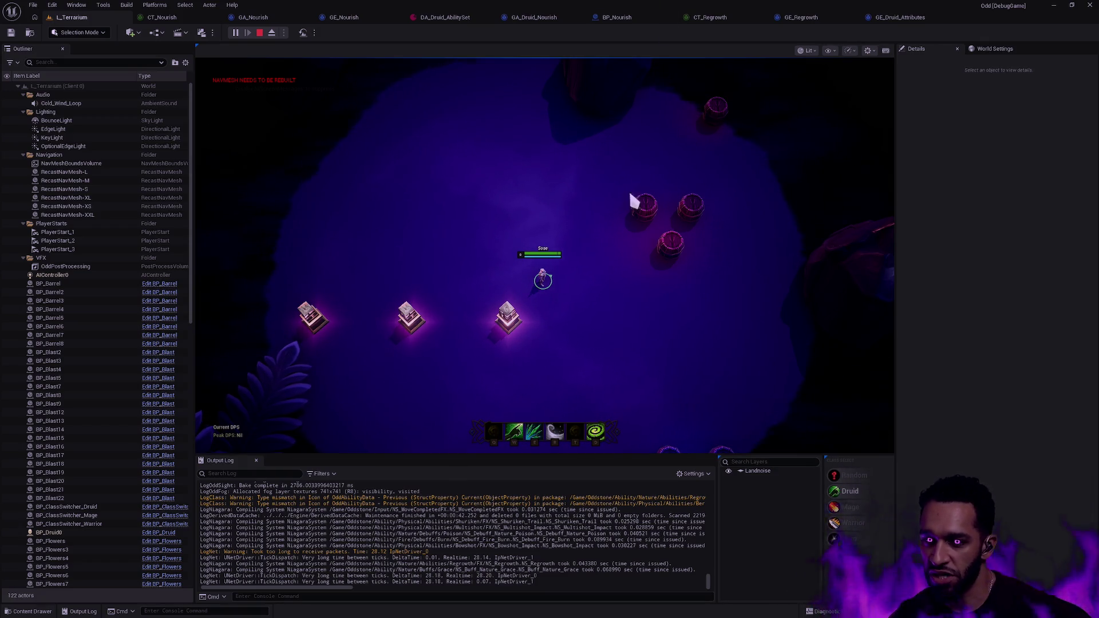
Adjust the game camera zoom and walk the Druid up-left toward the enemies, then slightly down
scroll(593, 221, down, 5)
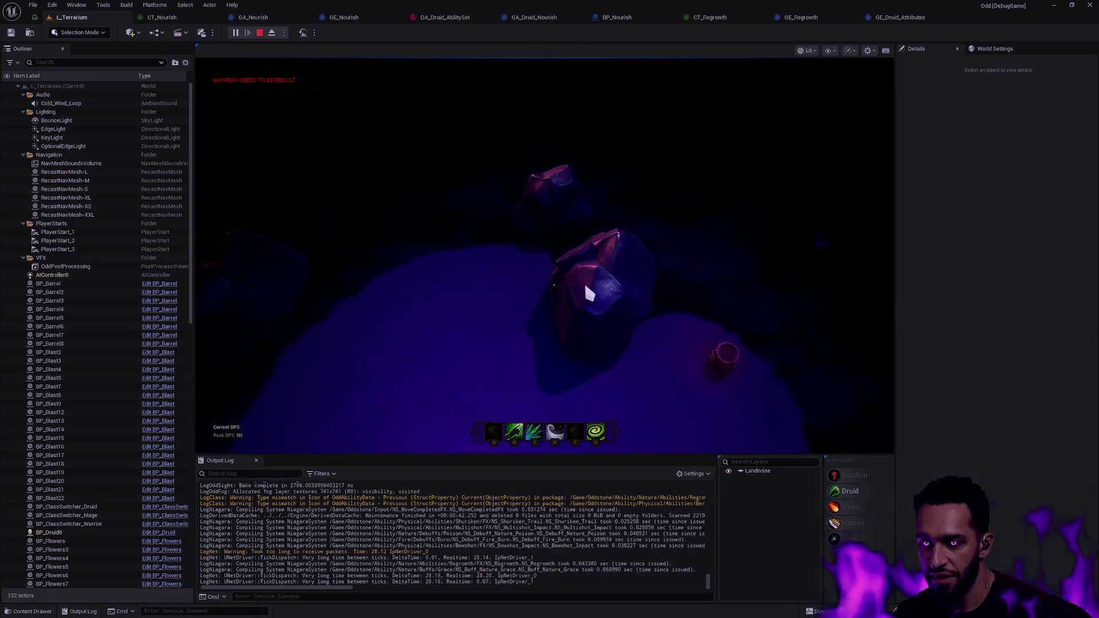
scroll(481, 252, down, 3)
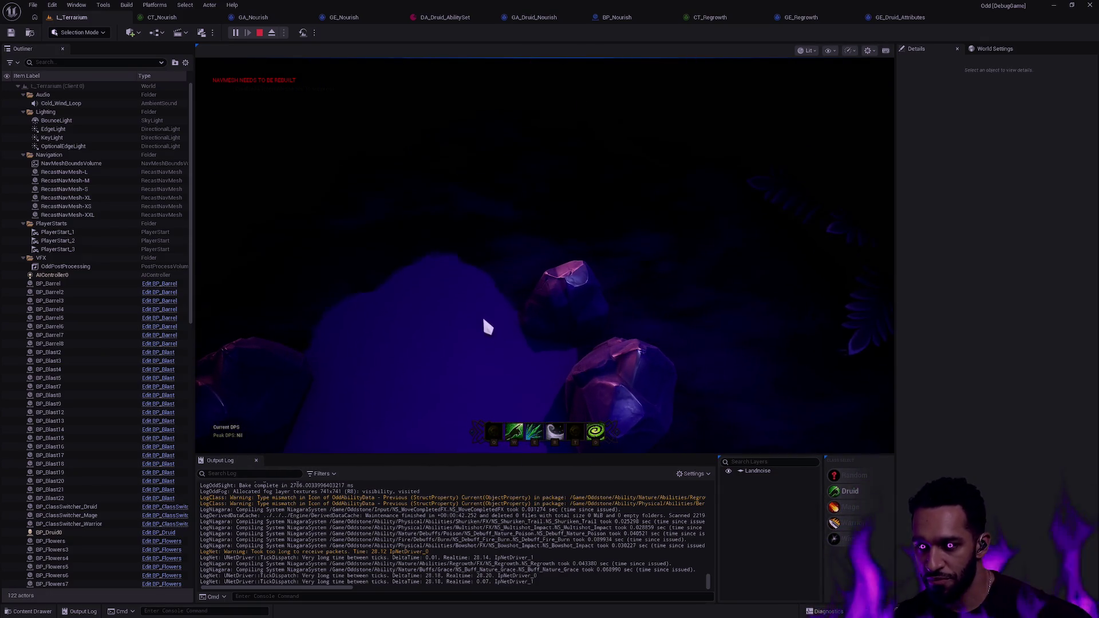
scroll(518, 325, up, 5)
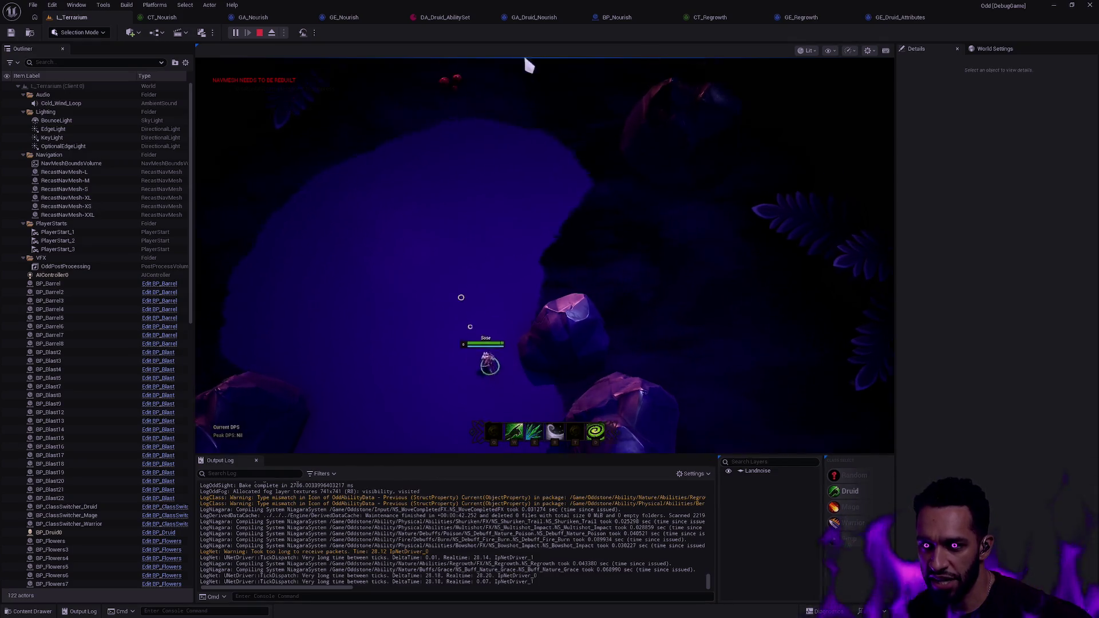
scroll(529, 65, down, 5)
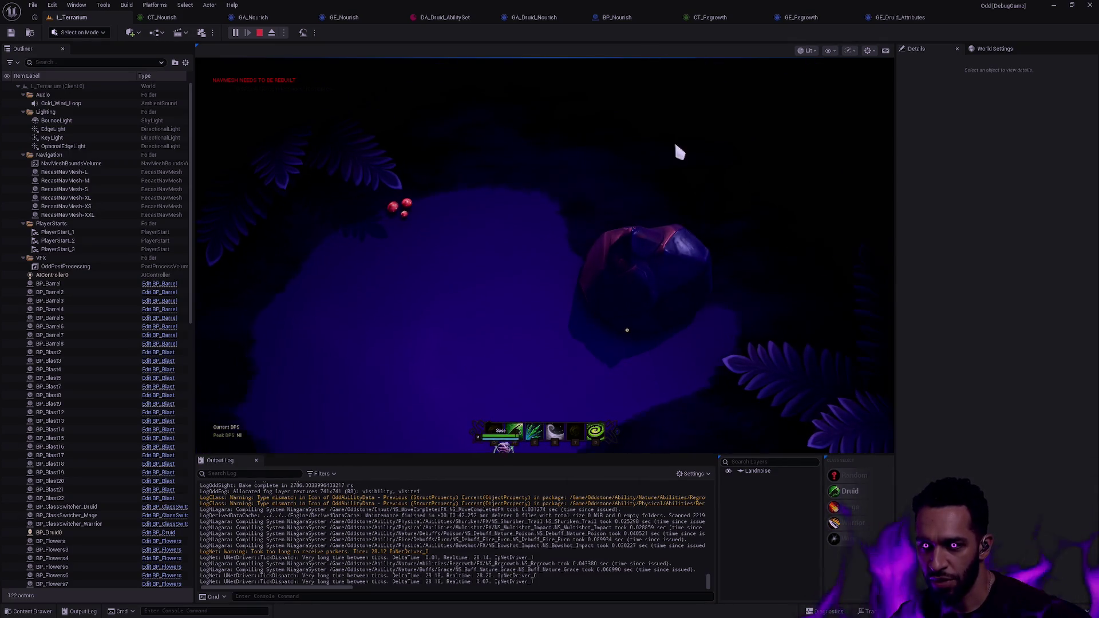
scroll(553, 304, up, 5)
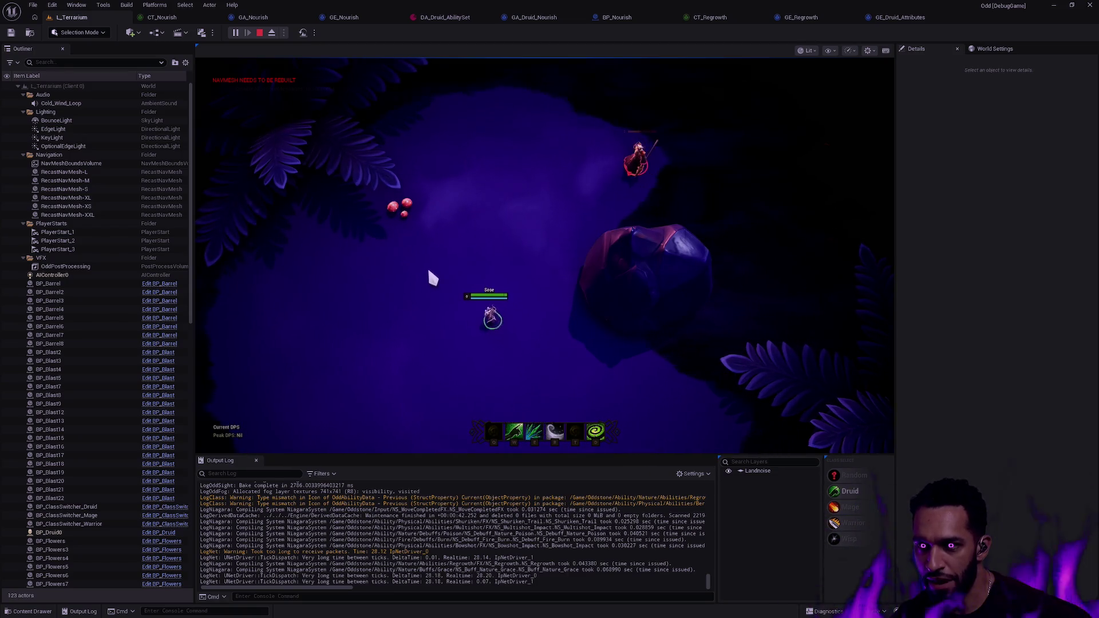
right_click(425, 264)
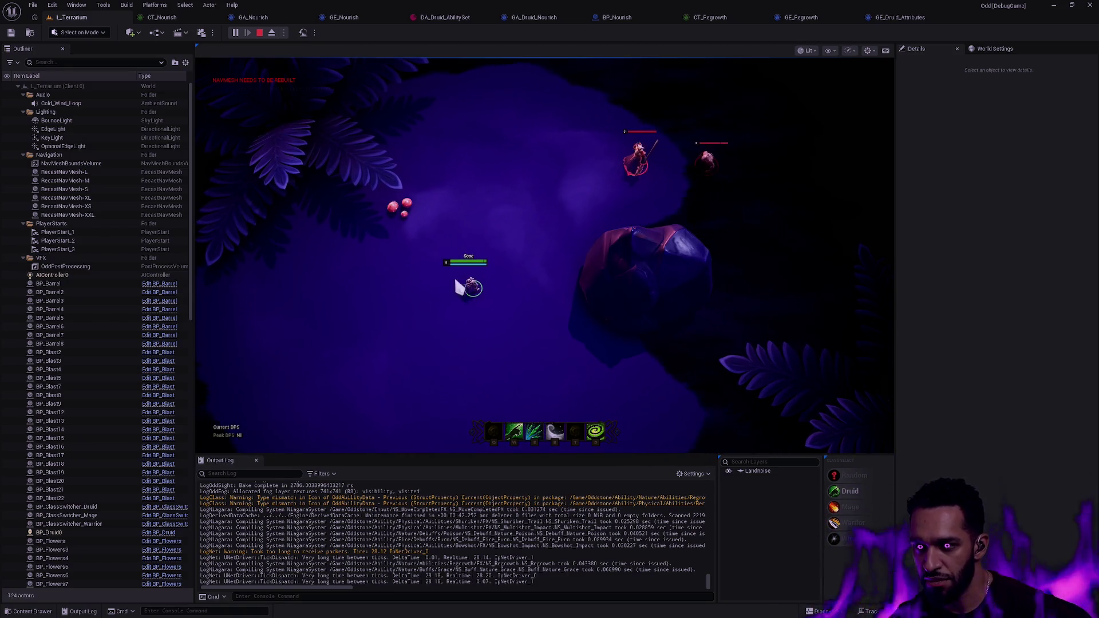
scroll(486, 277, up, 3)
scroll(488, 321, down, 3)
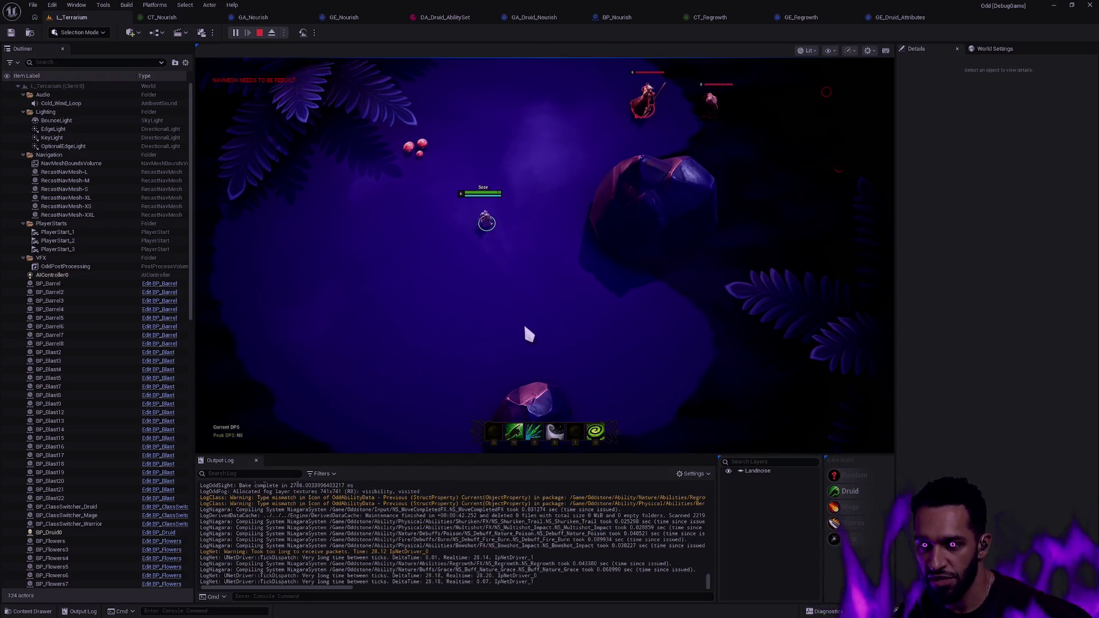
right_click(486, 251)
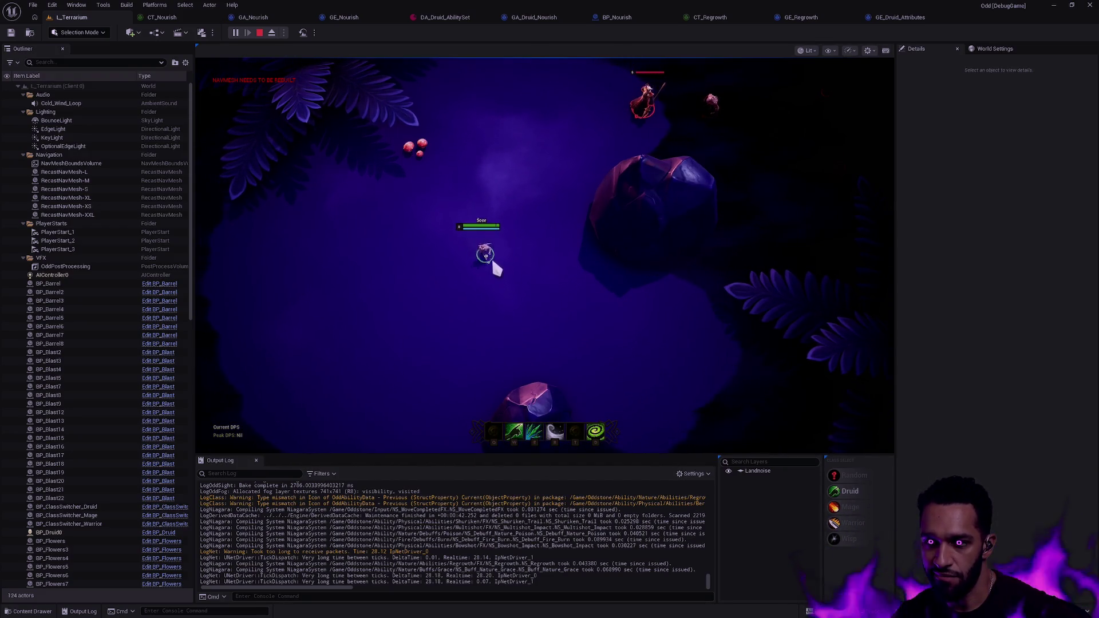
Walk the Druid slightly further down-right
right_click(479, 280)
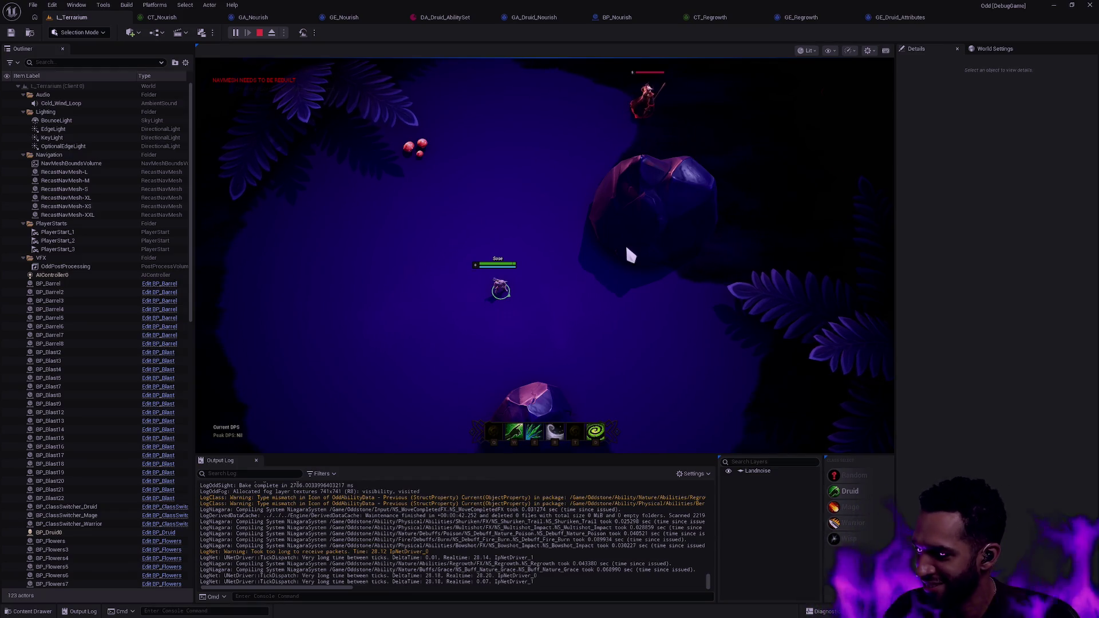
Reposition the Druid and cast W to pause at the line 80 ComputeCriticalBonus breakpoint
click(459, 415)
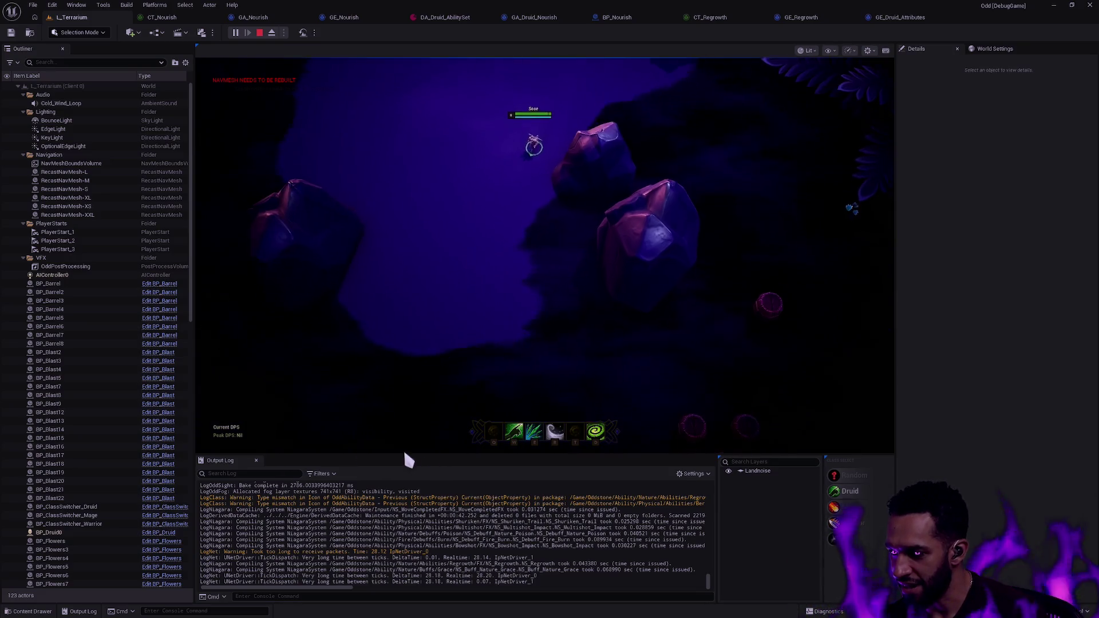
click(415, 287)
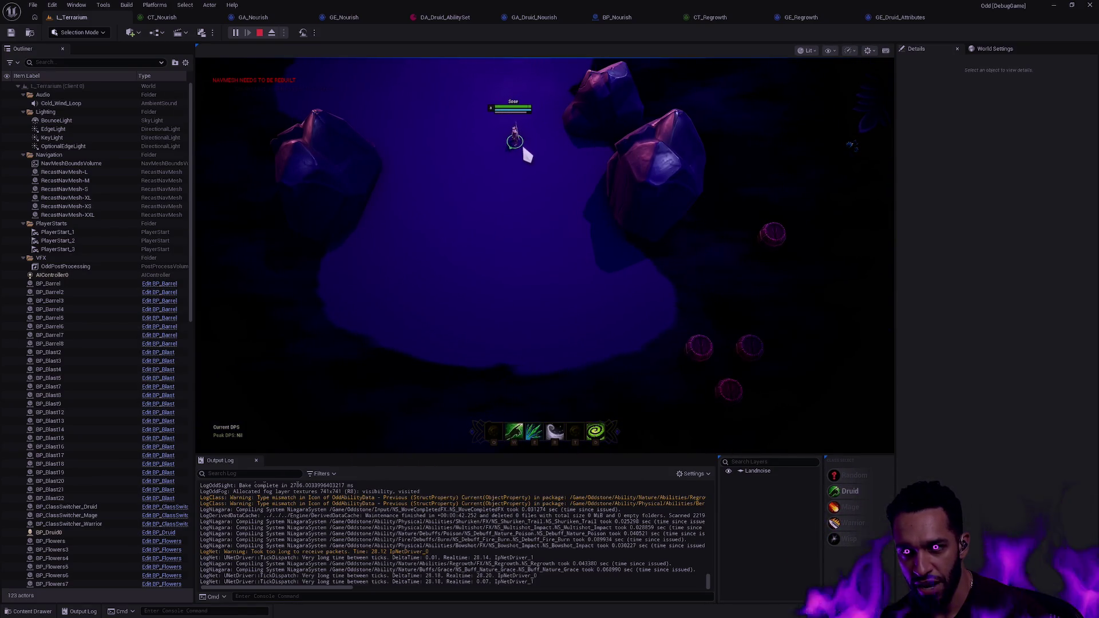
key(w)
scroll(504, 304, up, 3)
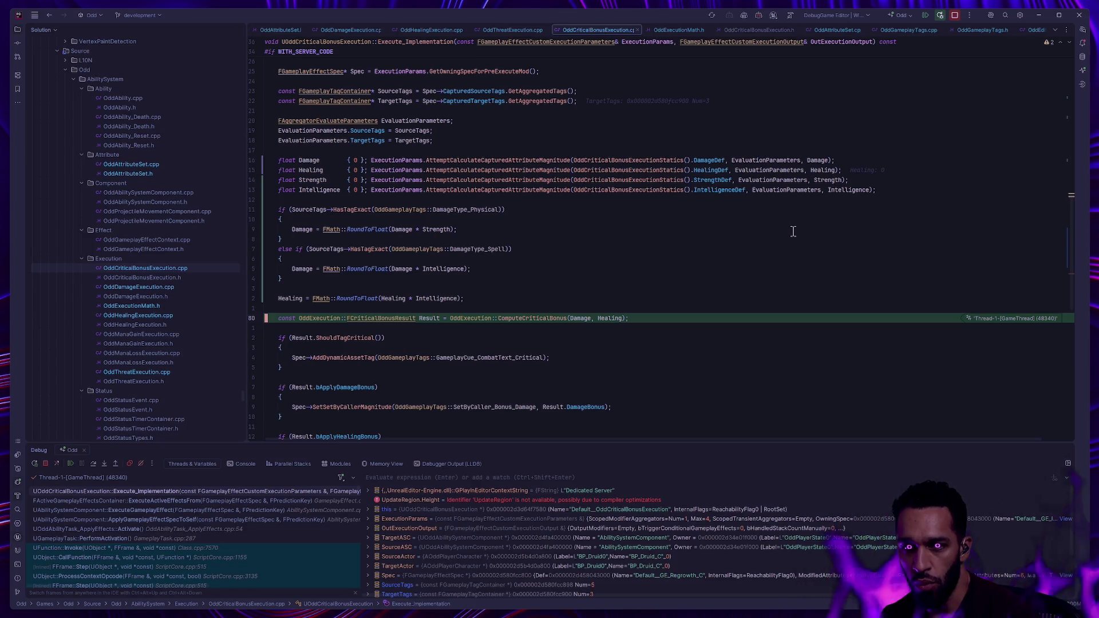
Check the debugger values of Damage and Intelligence, then resume execution with F5
mouse_move(830, 161)
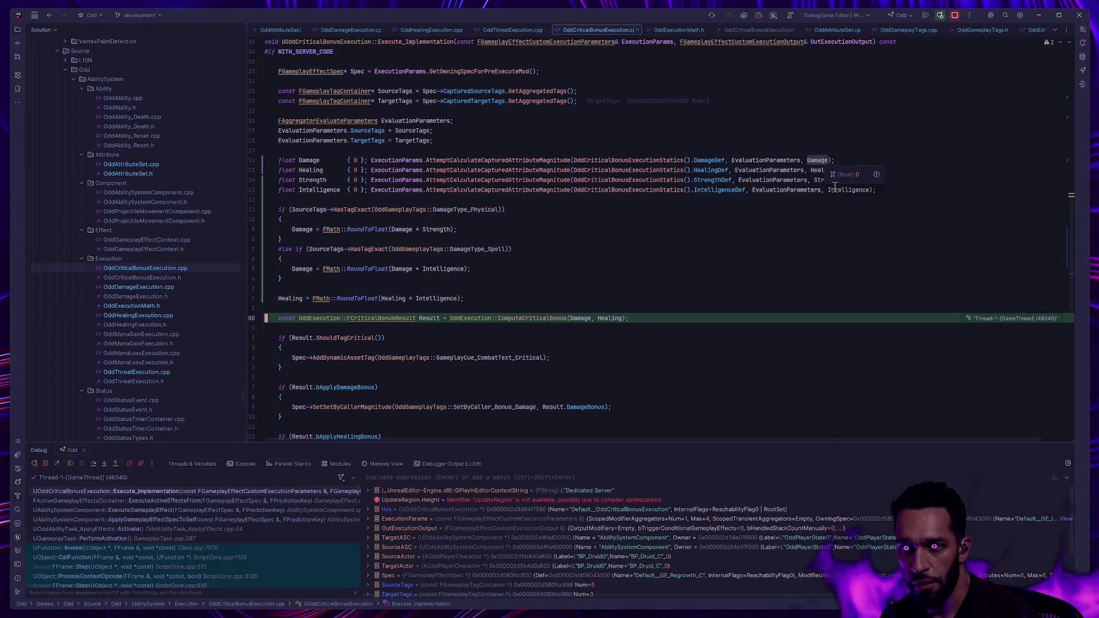
mouse_move(852, 193)
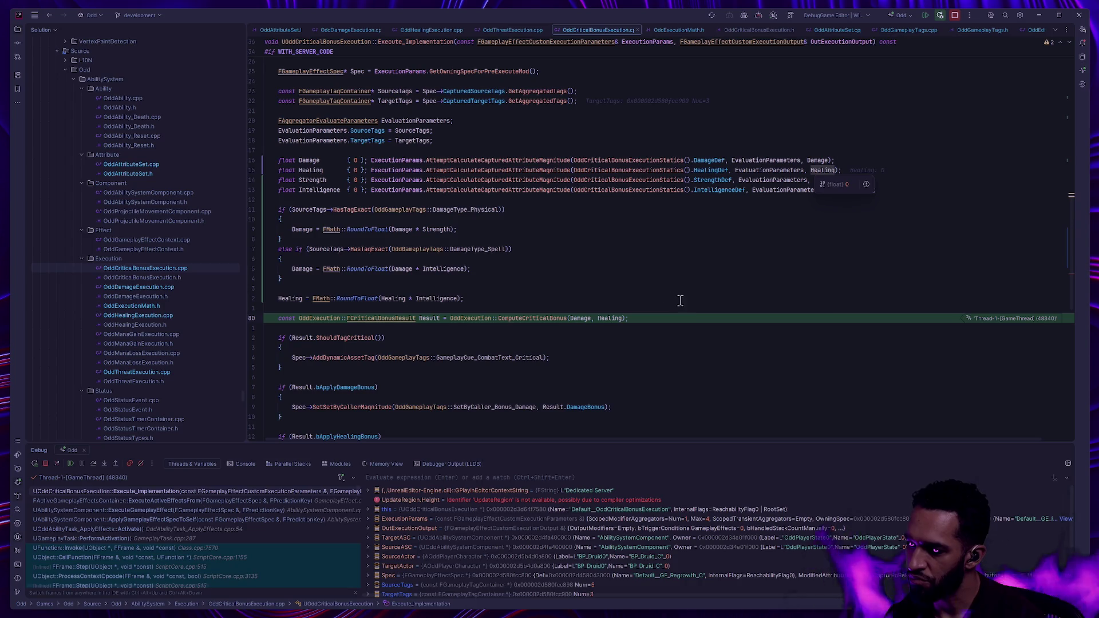
key(F5)
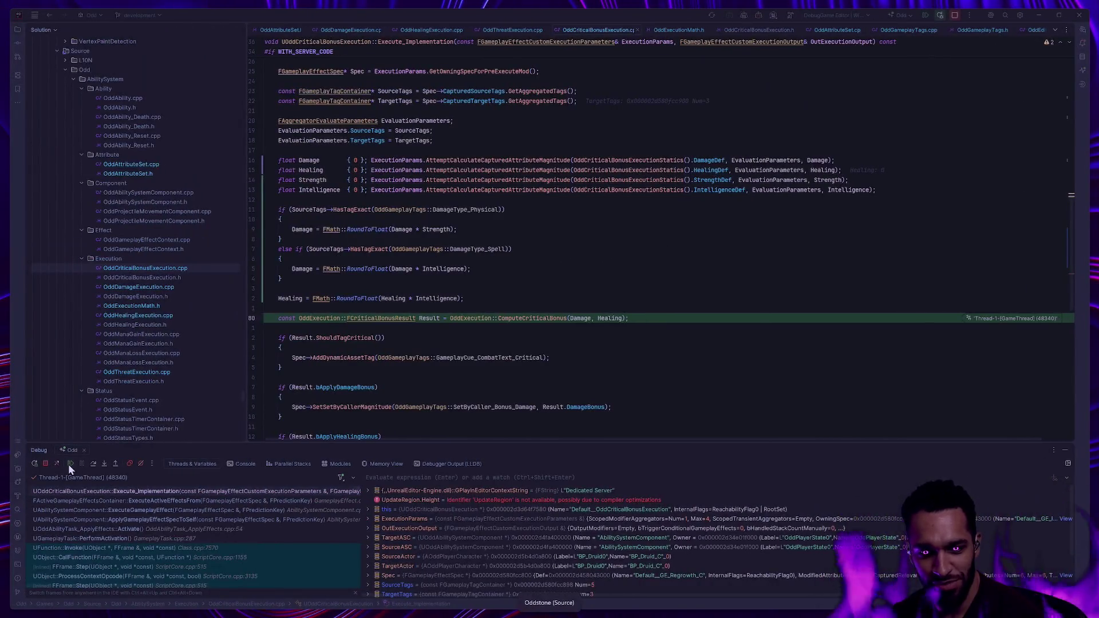
Back in Unreal Editor, walk the character briefly, then stop Play In Editor to edit L_Terrarium
click(69, 464)
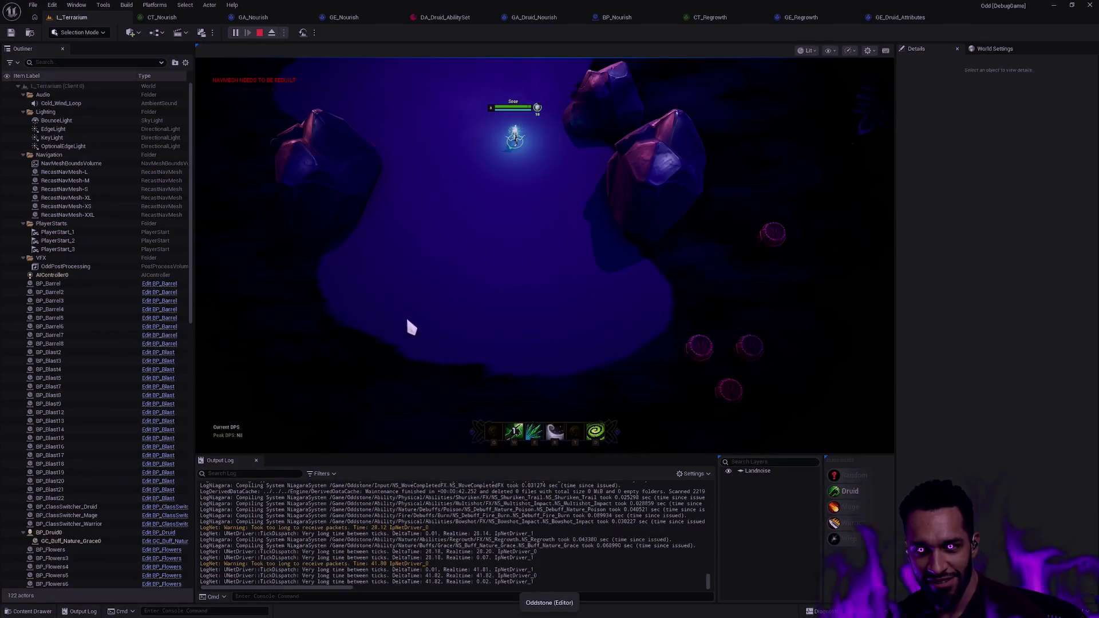
click(478, 176)
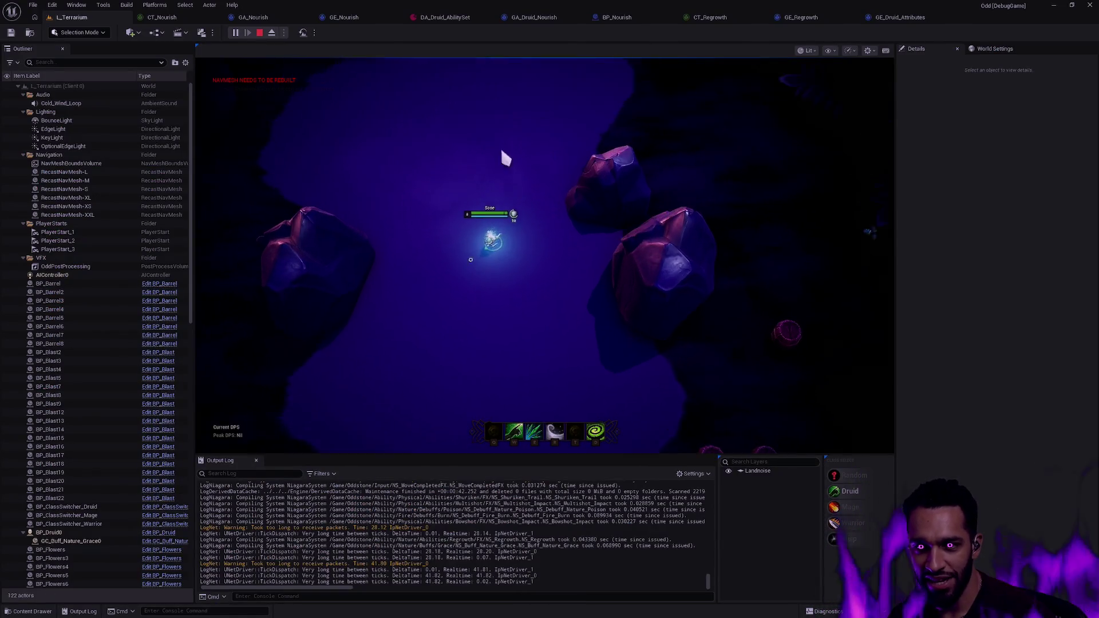
click(487, 284)
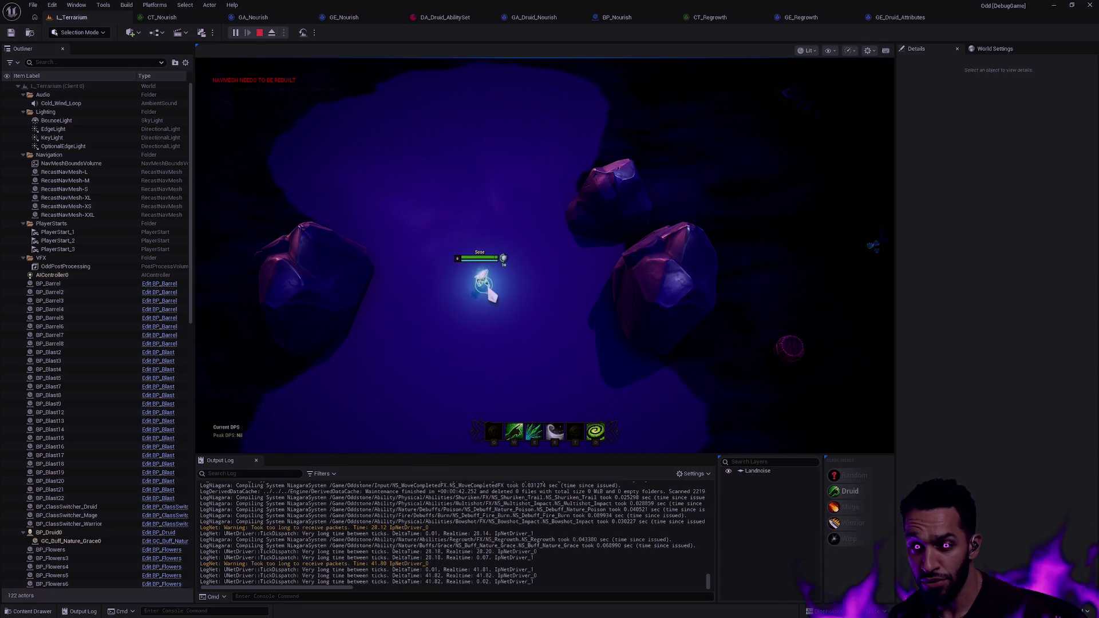
key(Escape)
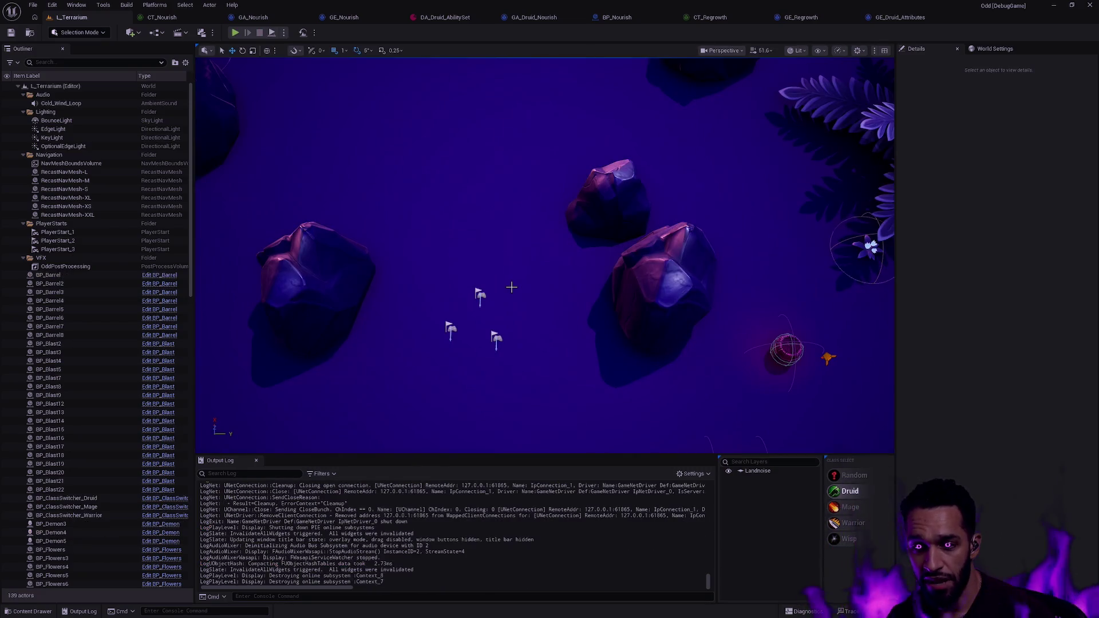